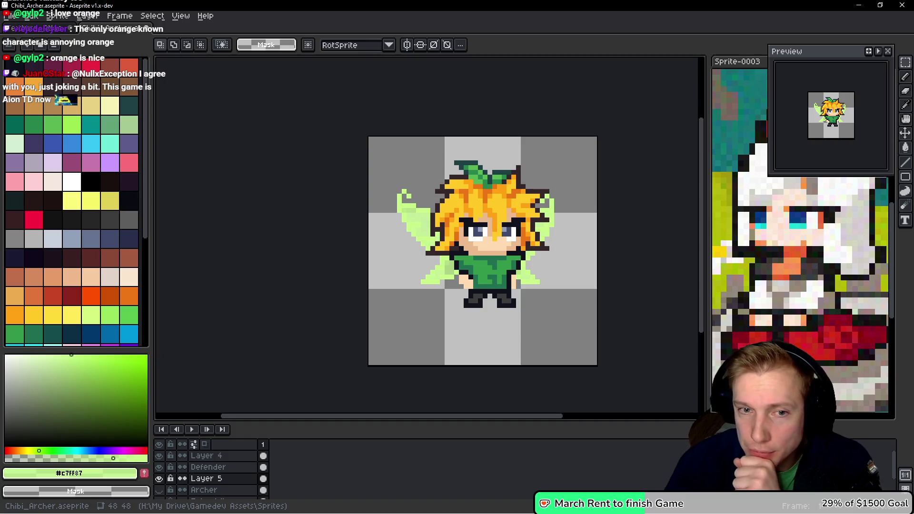
Step: Sample the pale green #c7ff87 wing colour with the eyedropper
scroll(543, 292, right, 2)
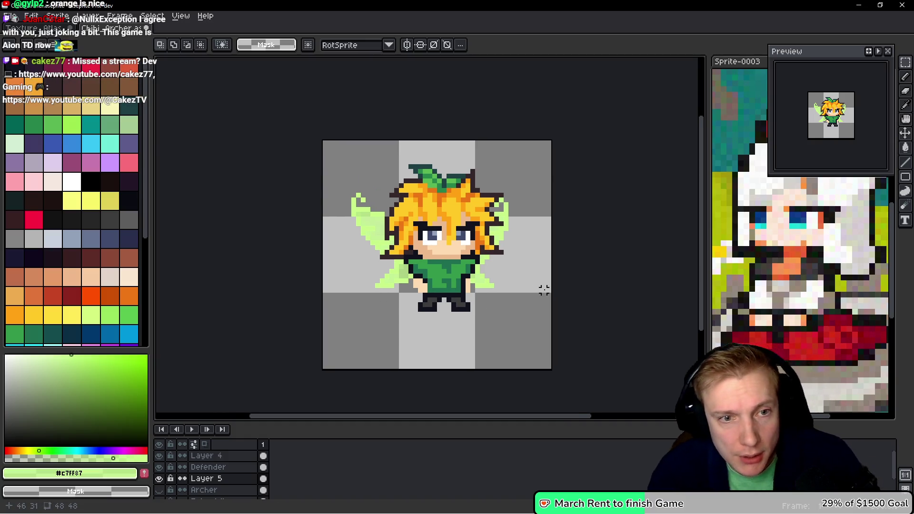
scroll(336, 224, up, 3)
scroll(291, 229, left, 1)
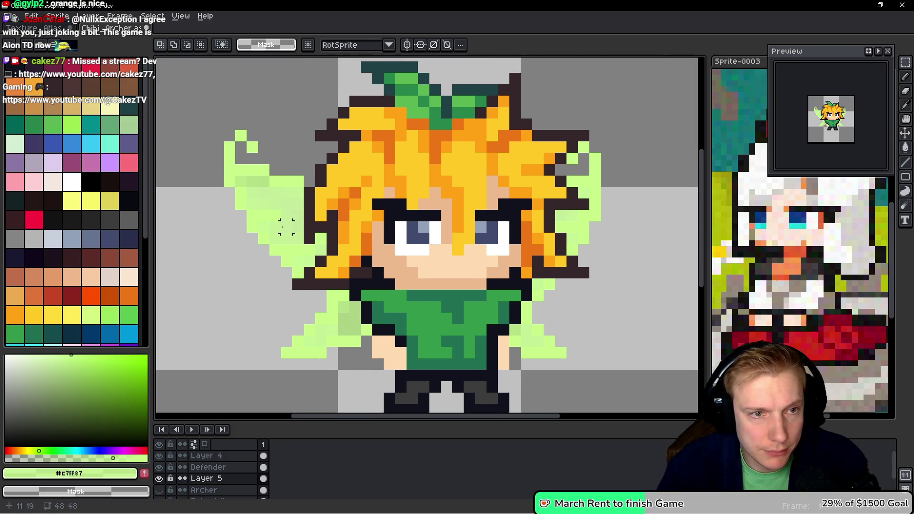
alt+click(296, 212)
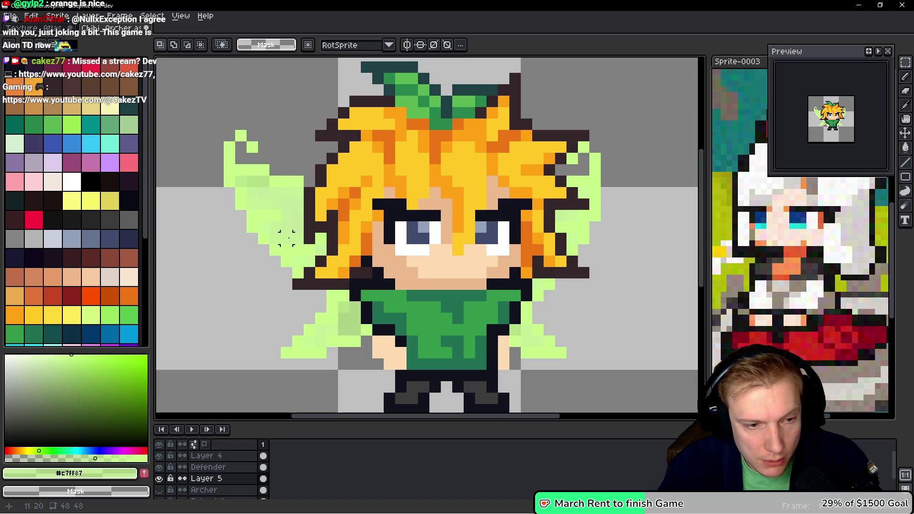
Step: Cancel Replace Color without changes, then hide the Defender layer's hair, face and body
key(shift+r)
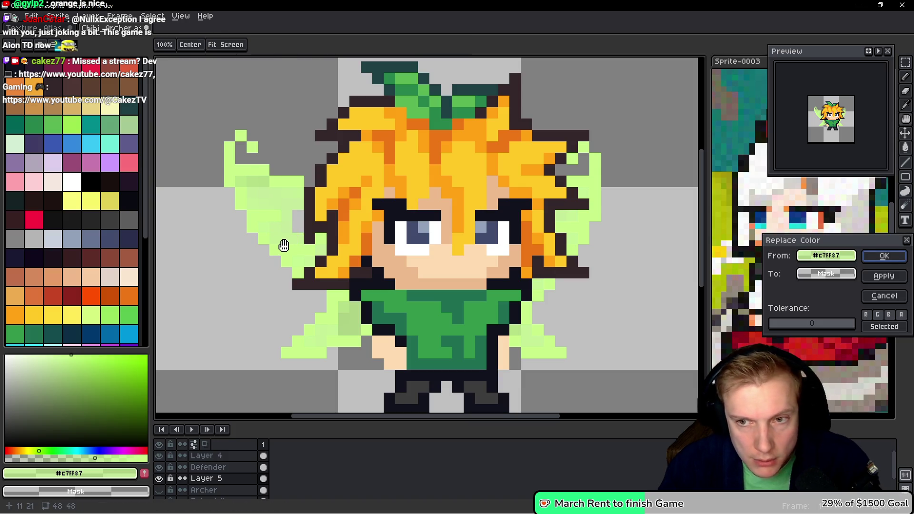
key(Escape)
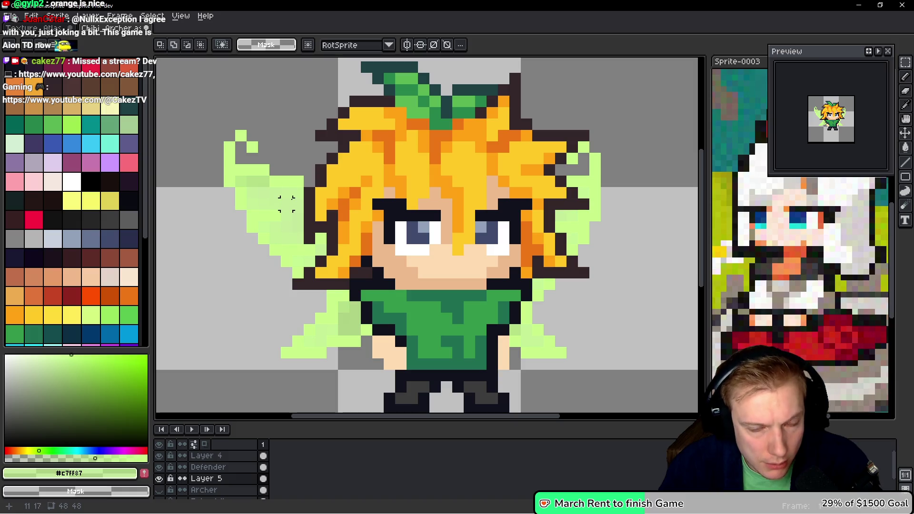
click(159, 467)
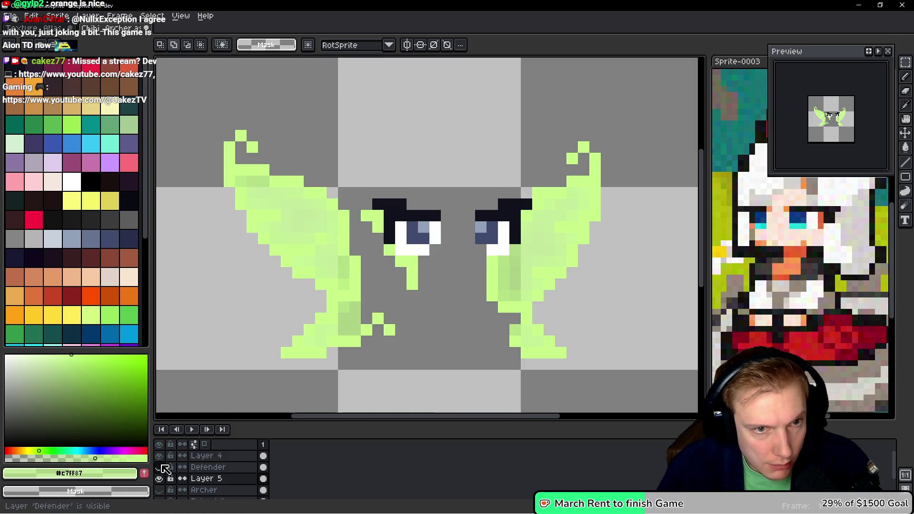
Step: Erase a small block of pixels near the left wing's top, leaving a transparent notch
scroll(275, 273, up, 4)
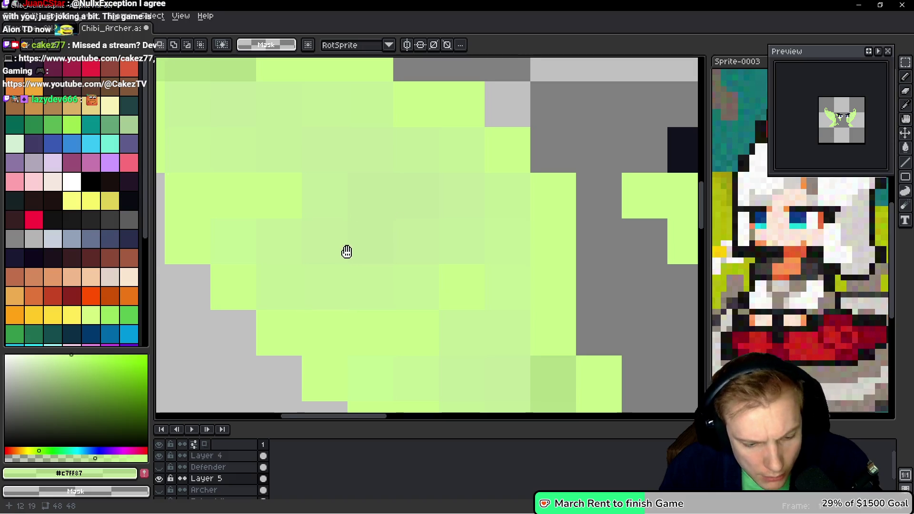
drag(351, 249, 303, 264)
key(e)
mouse_move(316, 210)
mouse_down()
mouse_move(376, 241)
mouse_move(394, 224)
mouse_up()
click(314, 167)
scroll(338, 200, down, 2)
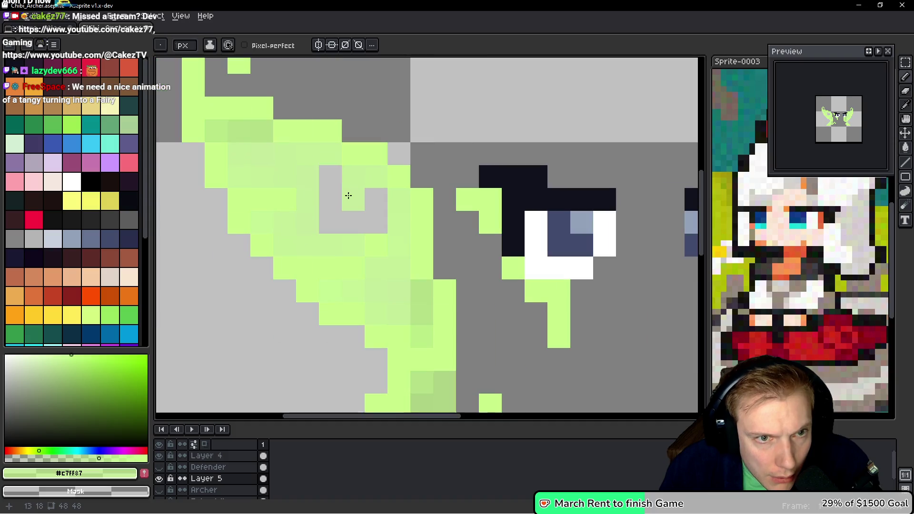
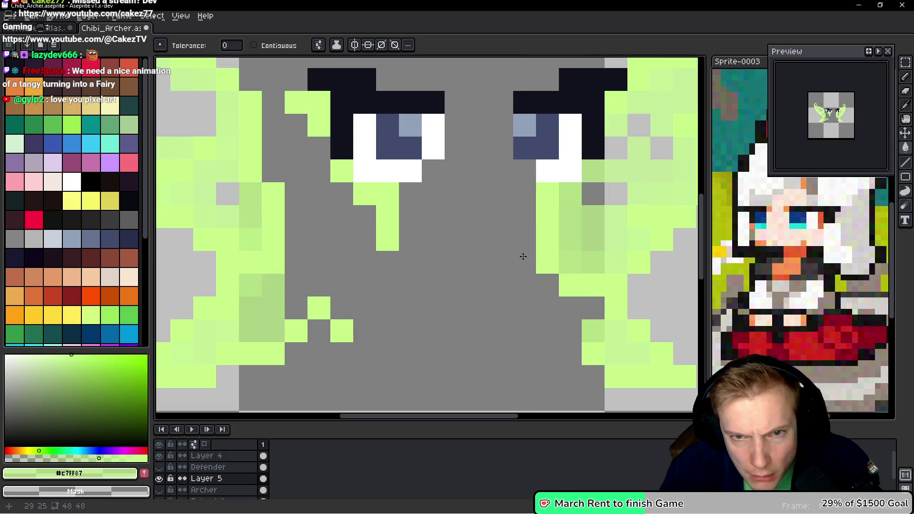
Step: Pencil over the grey pixels in the wing and repaint its edge cells light green
key(i)
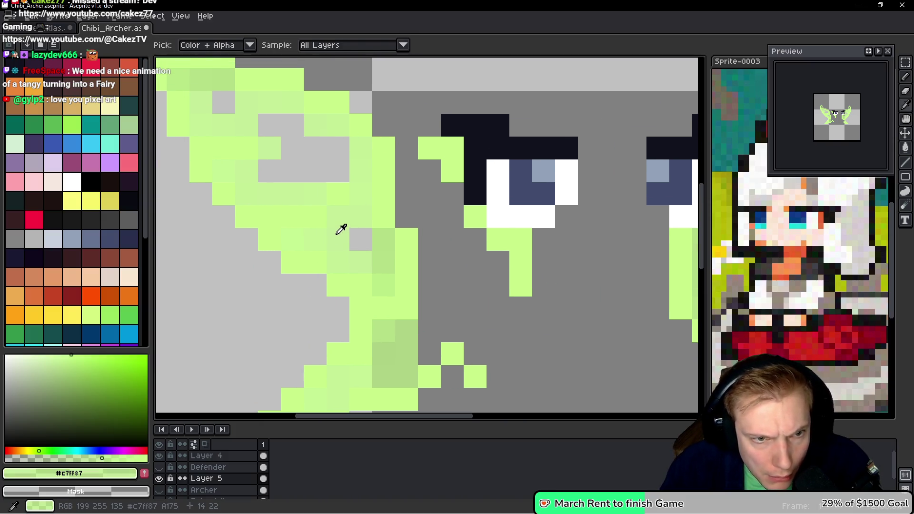
key(w)
key(b)
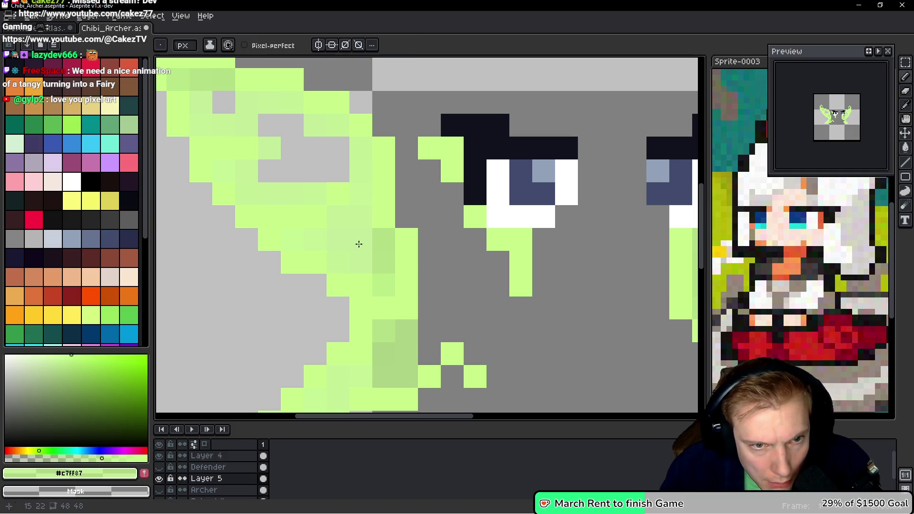
drag(267, 170, 333, 170)
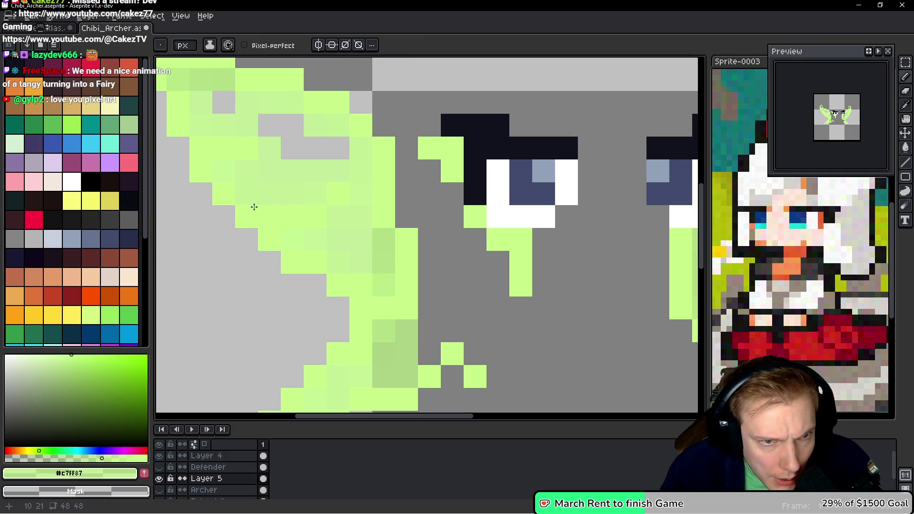
scroll(353, 247, up, 2)
key(i)
key(b)
drag(457, 243, 253, 243)
mouse_move(253, 243)
mouse_down()
mouse_move(466, 245)
mouse_move(469, 199)
mouse_move(341, 190)
mouse_move(296, 129)
mouse_move(364, 219)
mouse_up()
Step: Bucket-fill the remaining grey gaps inside the wing and pencil leftover grey pixels green
scroll(376, 216, down, 3)
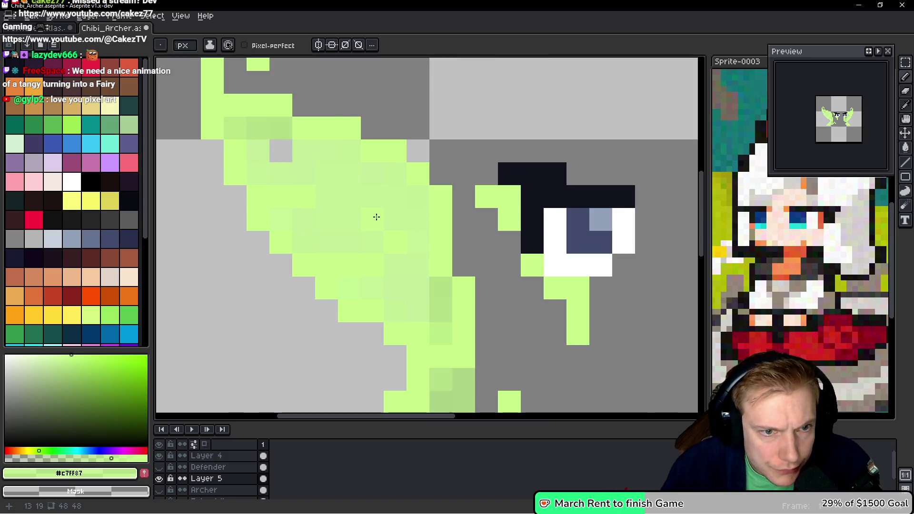
scroll(307, 228, up, 1)
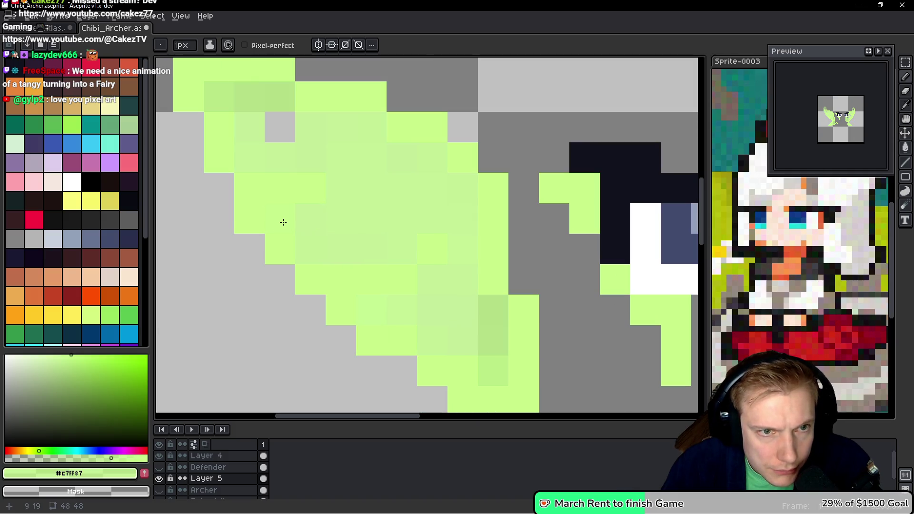
key(g)
right_click(282, 218)
click(282, 137)
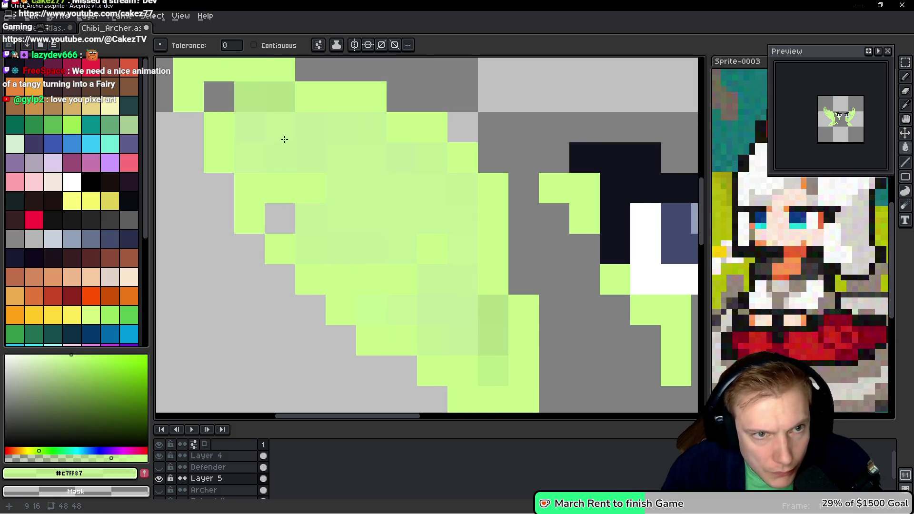
key(b)
click(215, 97)
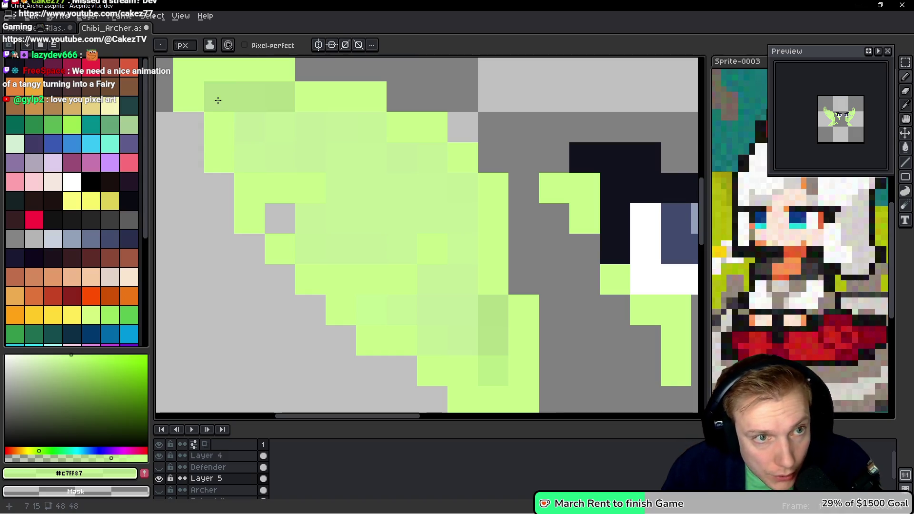
click(289, 227)
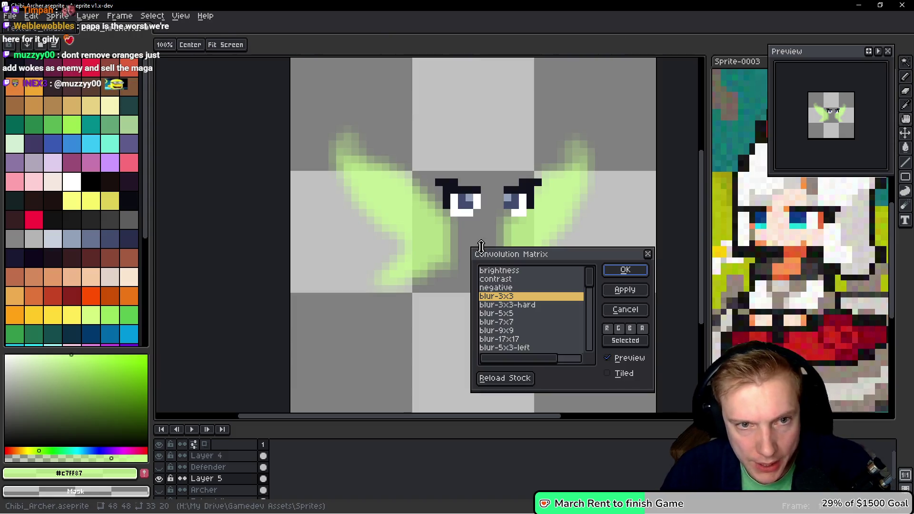
Step: Apply the 3x3 blur to the green wings and clear the selection
click(627, 271)
key(w)
click(506, 266)
key(ctrl+d)
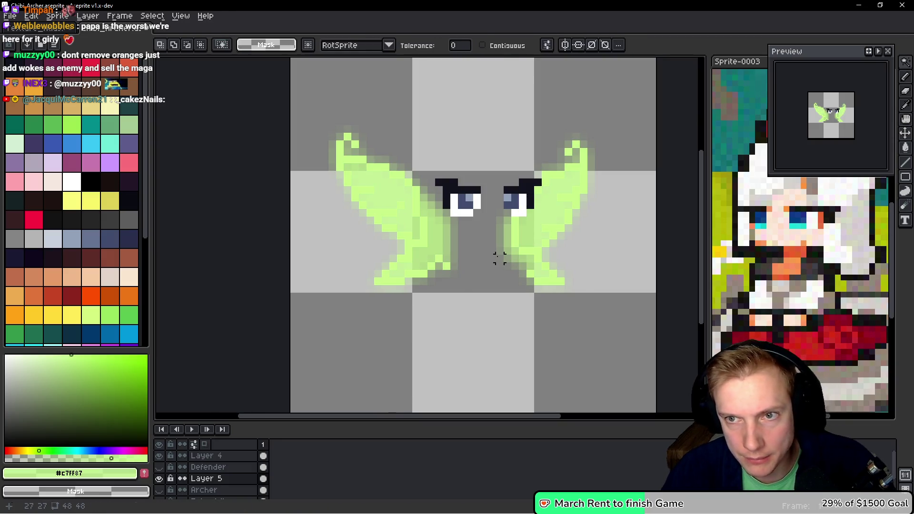
Step: Rename Layer 5 to 'Wings'
scroll(499, 259, up, 1)
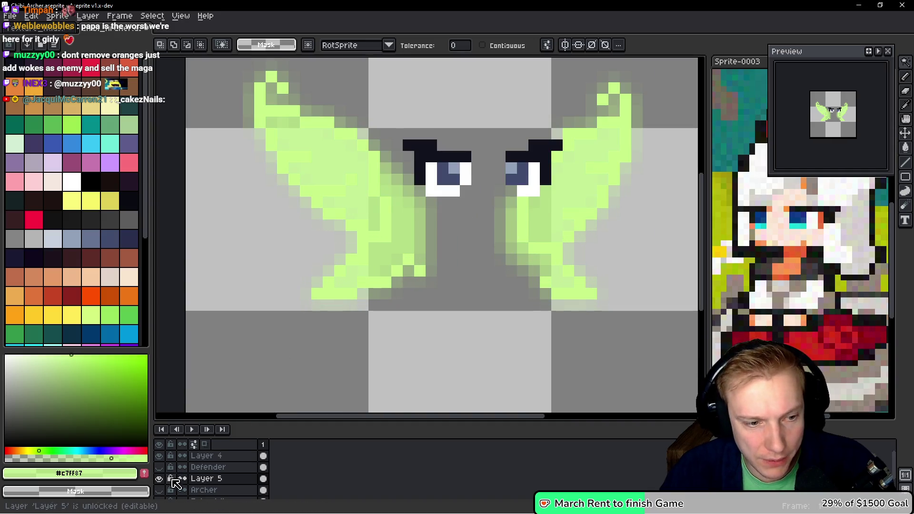
double_click(217, 482)
text(W)
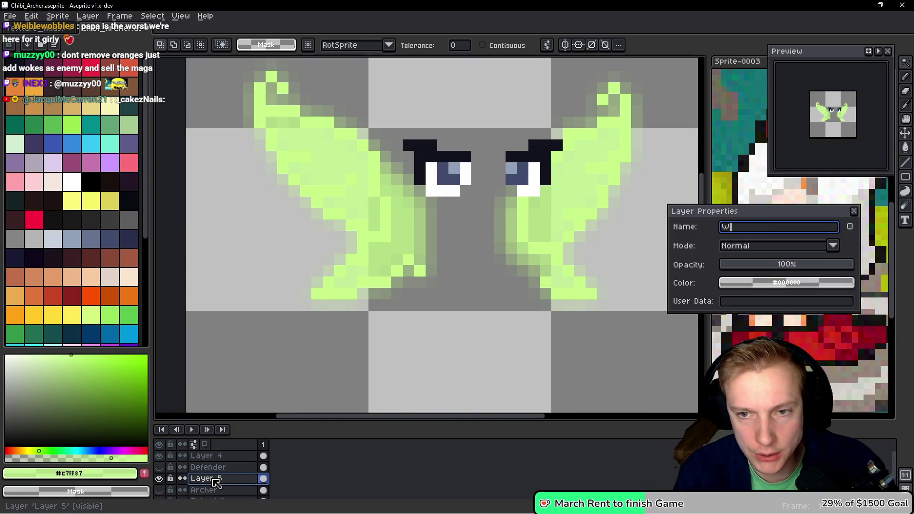
text(ings)
key(Return)
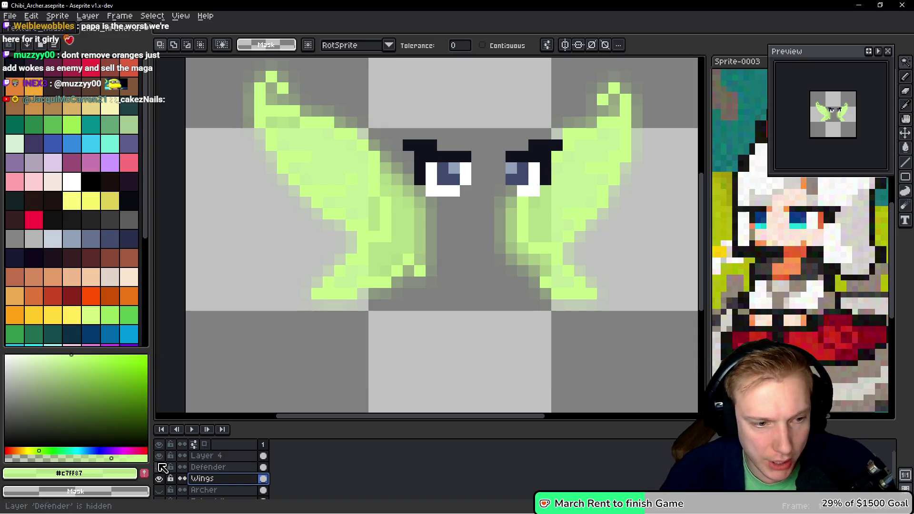
Step: Show the Defender layer and shift the wings' hue toward cyan in Hue/Saturation
click(159, 467)
scroll(411, 276, down, 3)
scroll(411, 277, up, 1)
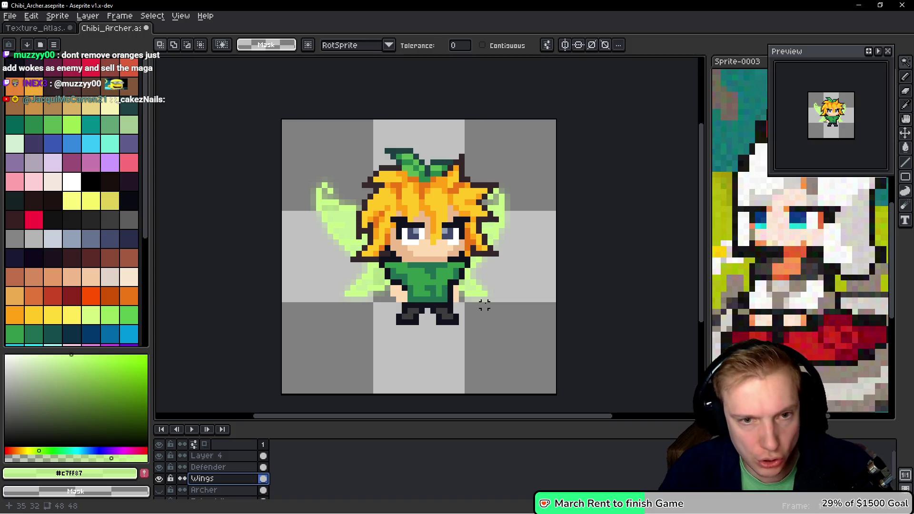
key(ctrl+u)
mouse_move(761, 220)
mouse_down()
mouse_move(805, 218)
mouse_move(703, 218)
mouse_move(791, 222)
mouse_move(781, 221)
mouse_up()
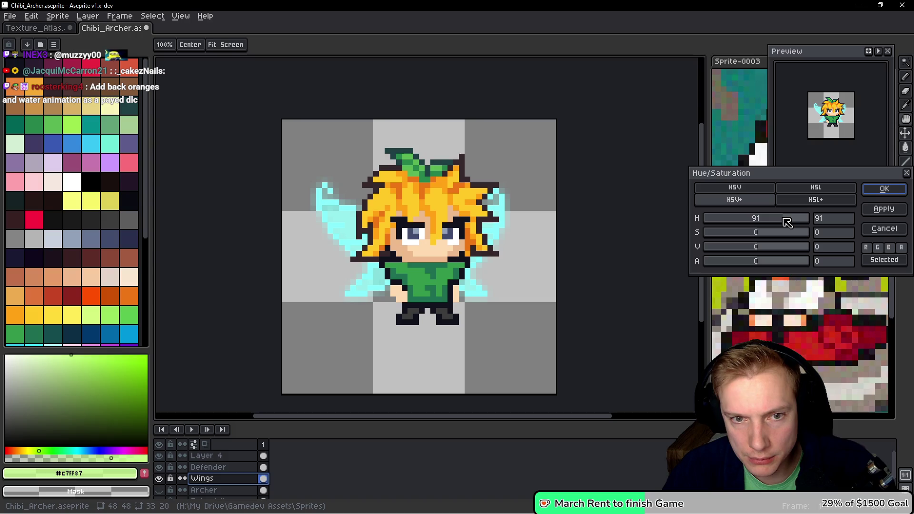
Step: Lower the wings' alpha and apply Hue/Saturation (H 91, S -7, V 79, A -24)
mouse_move(757, 263)
mouse_down()
mouse_move(734, 263)
mouse_move(790, 249)
mouse_move(734, 253)
mouse_move(804, 251)
mouse_move(755, 250)
mouse_move(802, 251)
mouse_move(759, 235)
mouse_move(785, 237)
mouse_move(739, 235)
mouse_move(759, 236)
mouse_up()
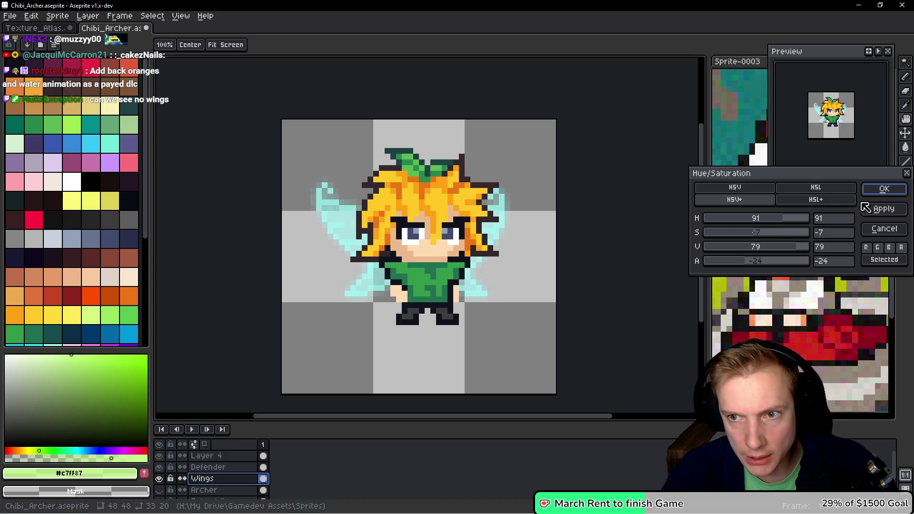
click(887, 190)
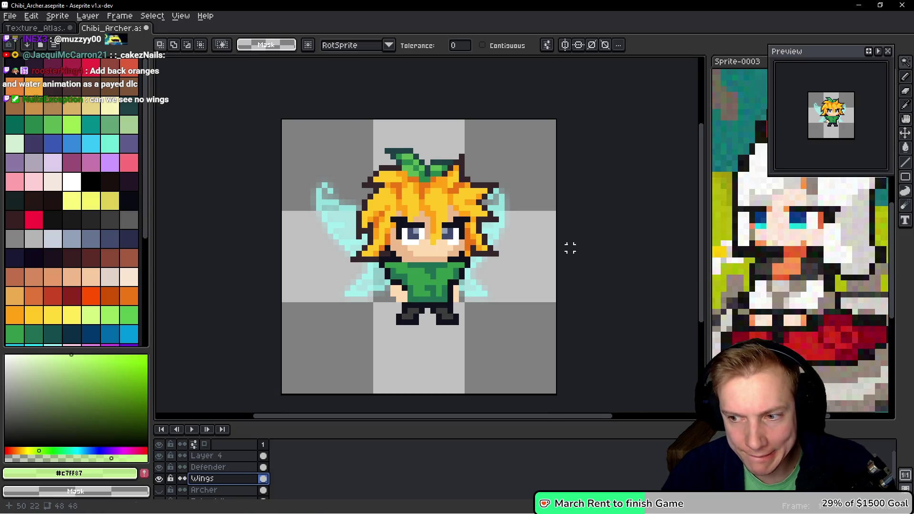
drag(570, 247, 500, 231)
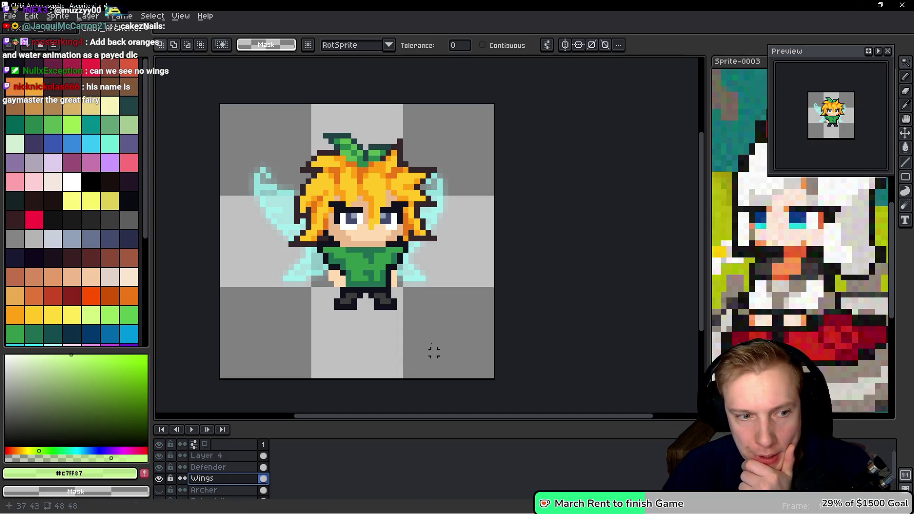
Step: Hide the Wings layer so the archer displays without wings
click(159, 478)
scroll(476, 253, down, 1)
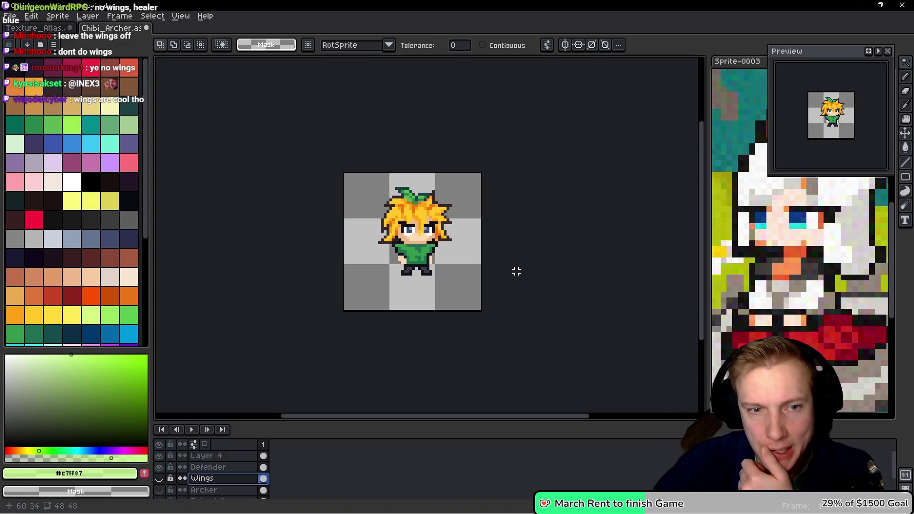
scroll(388, 261, up, 5)
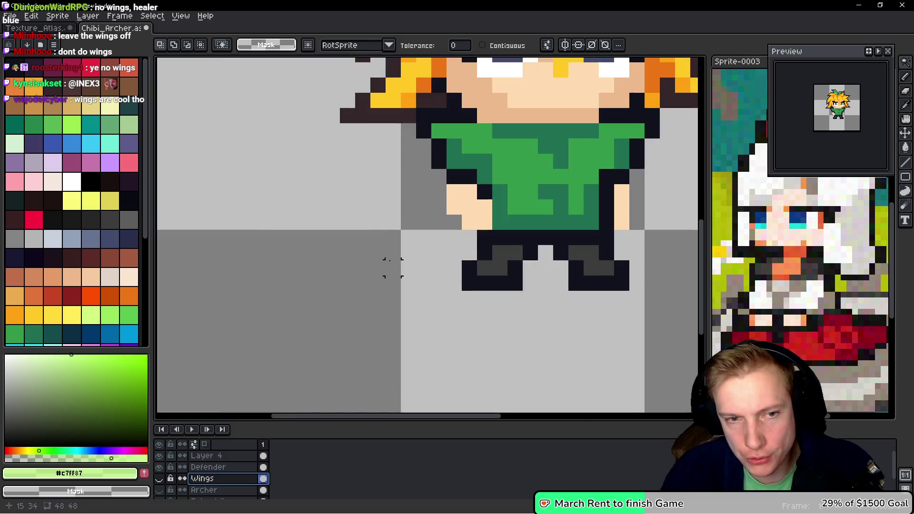
Step: On the Defender layer, draw dark outlines down both arms
key(alt+Up)
drag(469, 252, 394, 249)
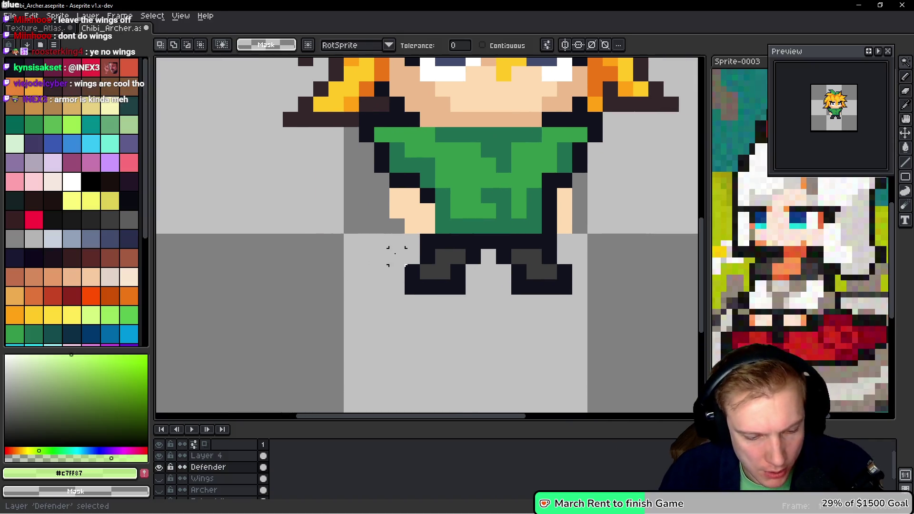
key(b)
alt+click(378, 186)
drag(377, 187, 413, 241)
scroll(545, 248, right, 3)
drag(504, 195, 489, 242)
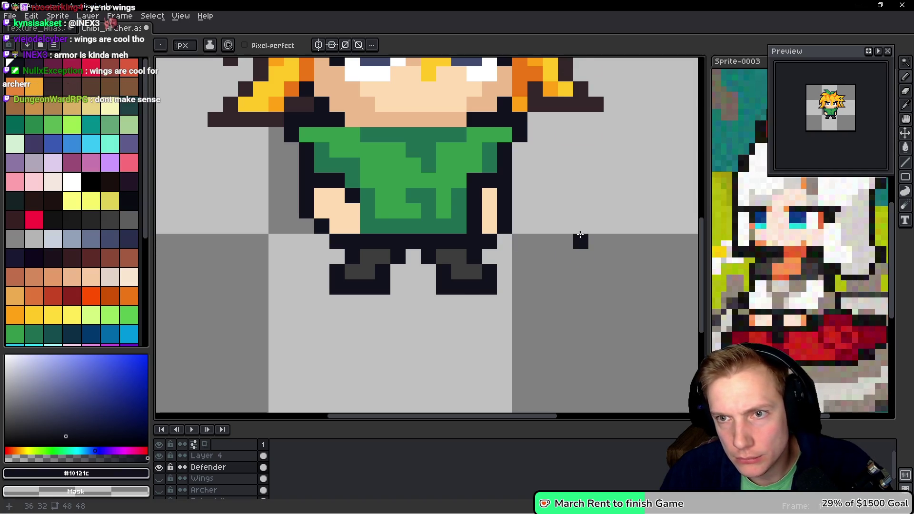
scroll(580, 239, down, 3)
scroll(478, 141, up, 3)
Step: Repaint the arm skin pixels with #ecba8d, undoing a stray pixel on the shirt
key(alt)
alt+click(478, 141)
drag(535, 224, 535, 245)
drag(398, 224, 367, 224)
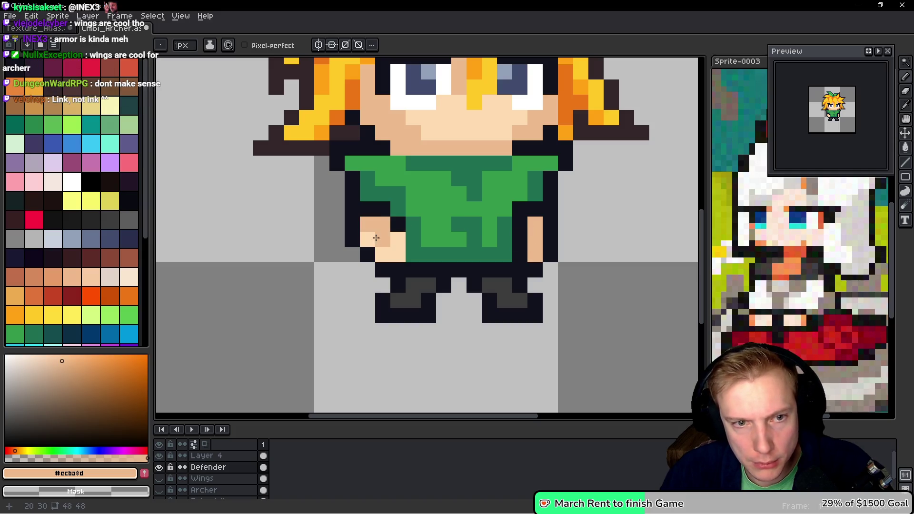
click(489, 240)
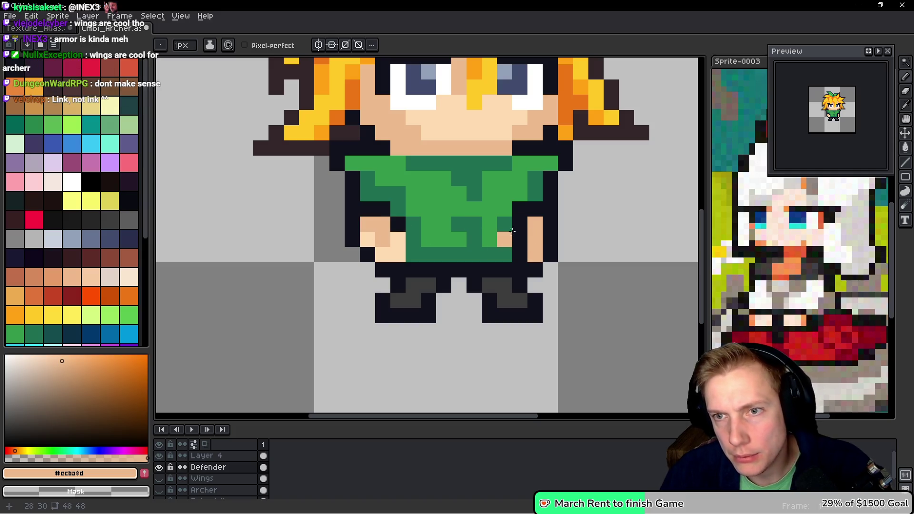
scroll(451, 241, down, 1)
scroll(410, 258, up, 1)
key(ctrl+z)
alt+click(418, 240)
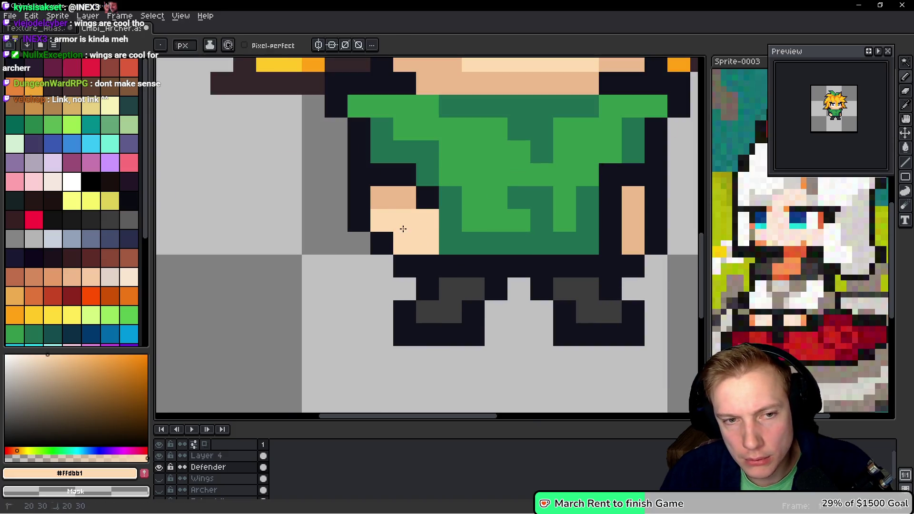
alt+click(390, 219)
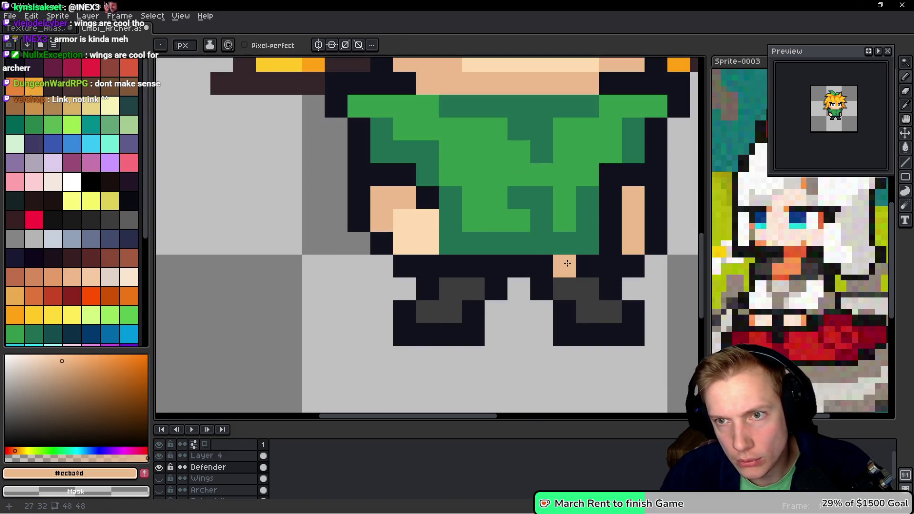
key(alt)
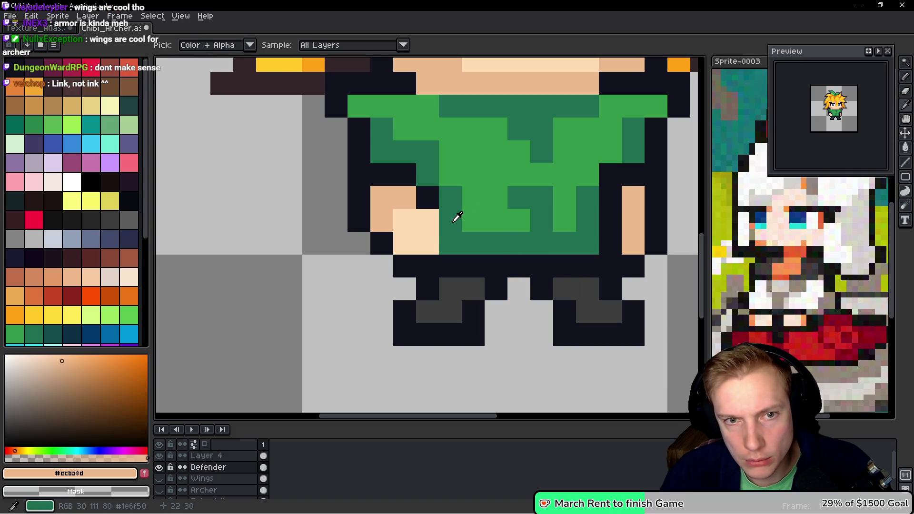
scroll(521, 228, down, 6)
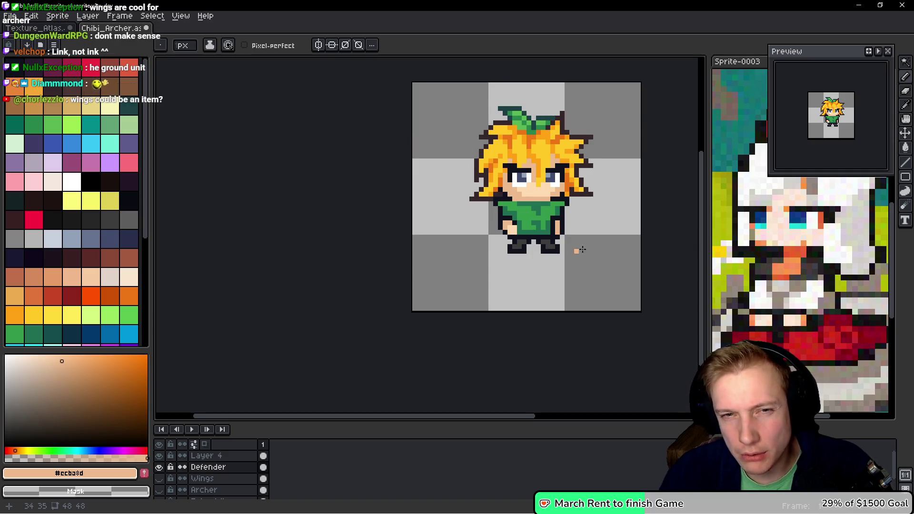
scroll(578, 250, down, 2)
scroll(586, 233, up, 6)
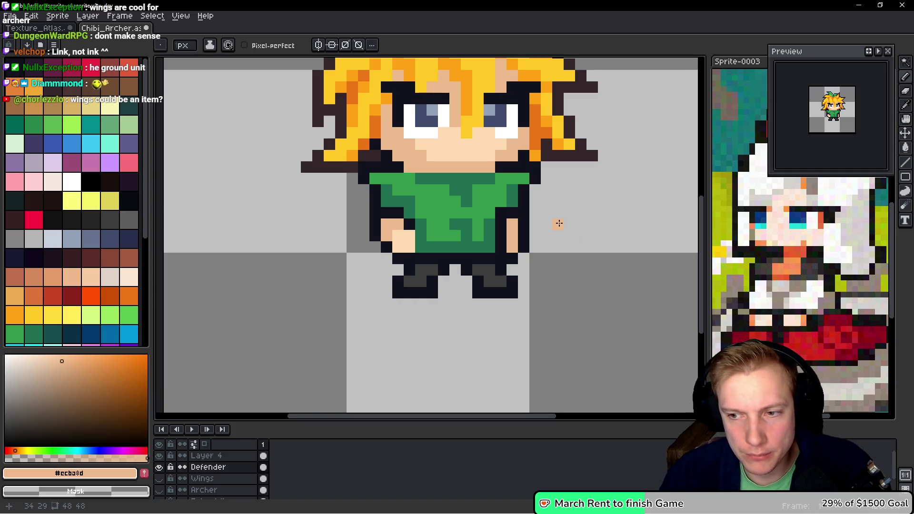
scroll(559, 223, down, 3)
scroll(559, 223, up, 1)
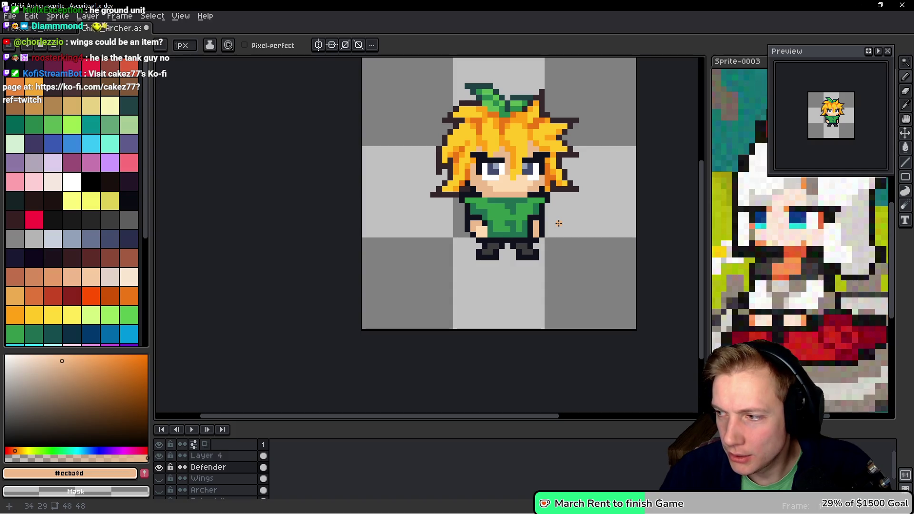
Step: Outline the legs in dark grey and navy, erasing stray pixels by the right boot
scroll(559, 223, up, 4)
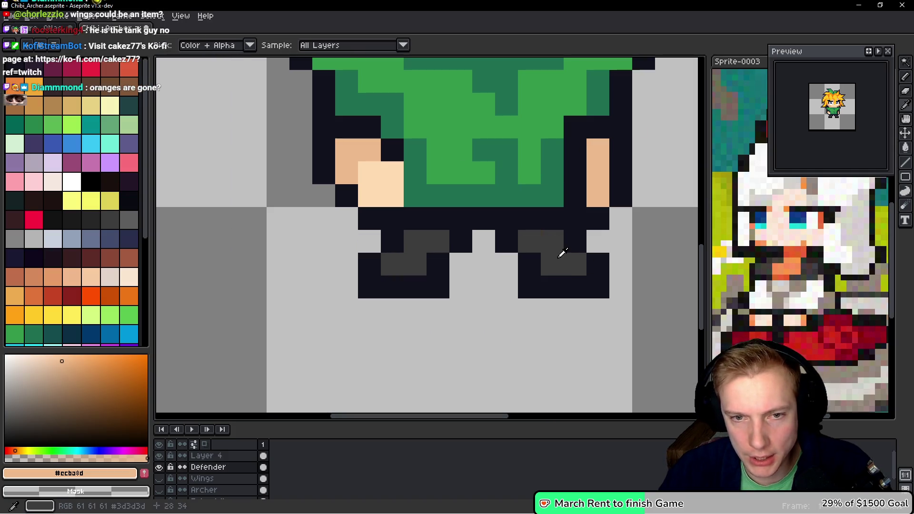
alt+click(563, 255)
click(529, 258)
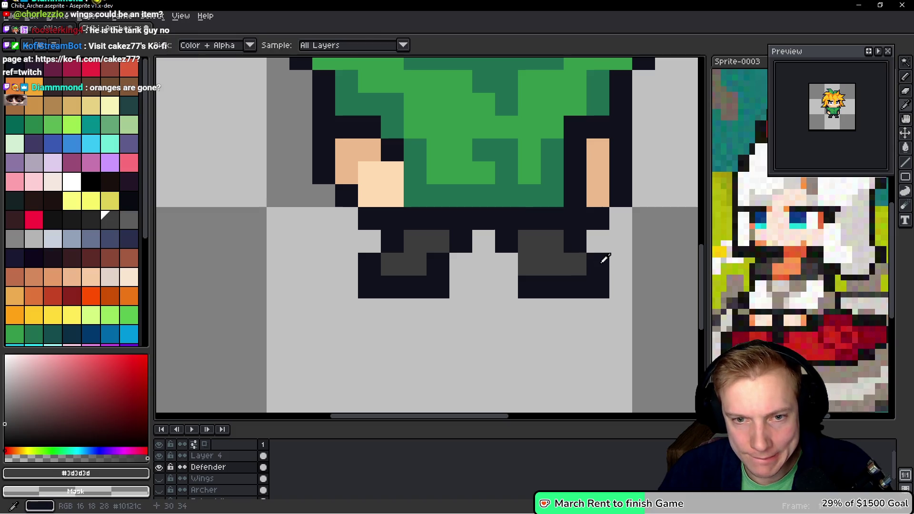
alt+click(603, 260)
click(503, 264)
click(577, 265)
right_click(598, 265)
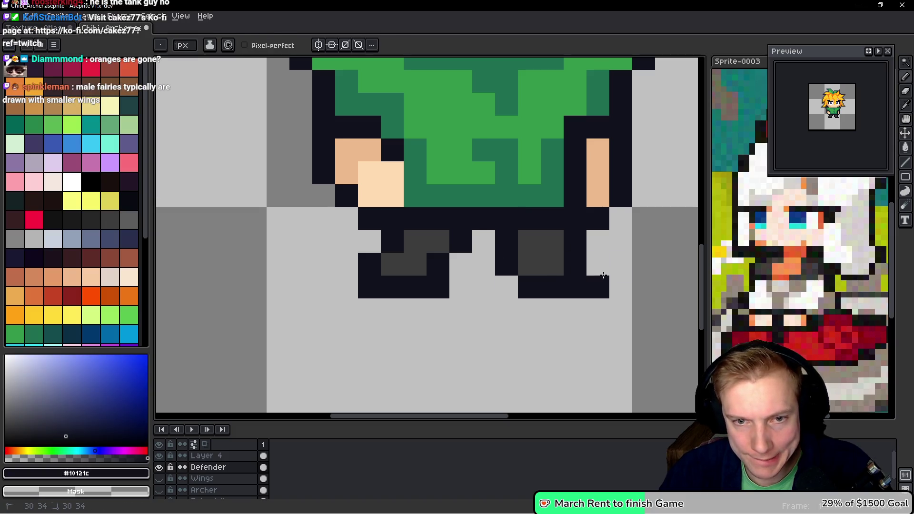
right_click(598, 288)
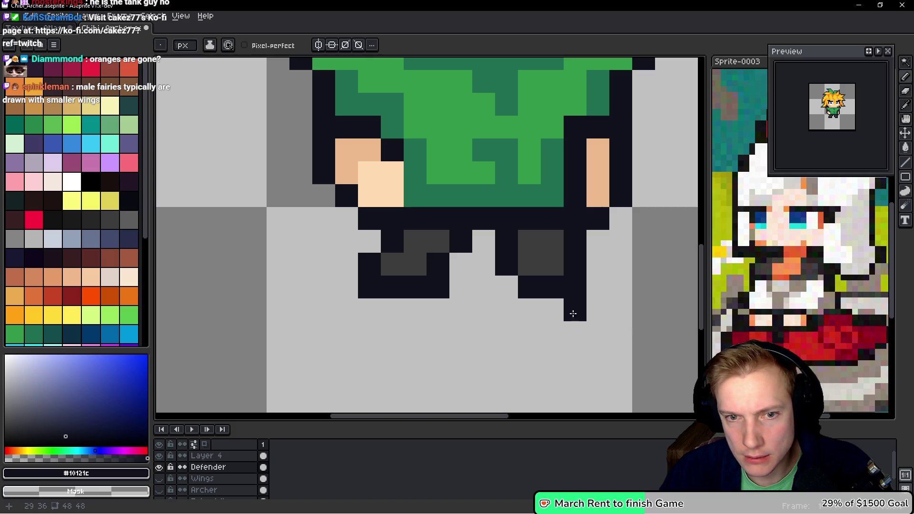
click(508, 291)
click(588, 293)
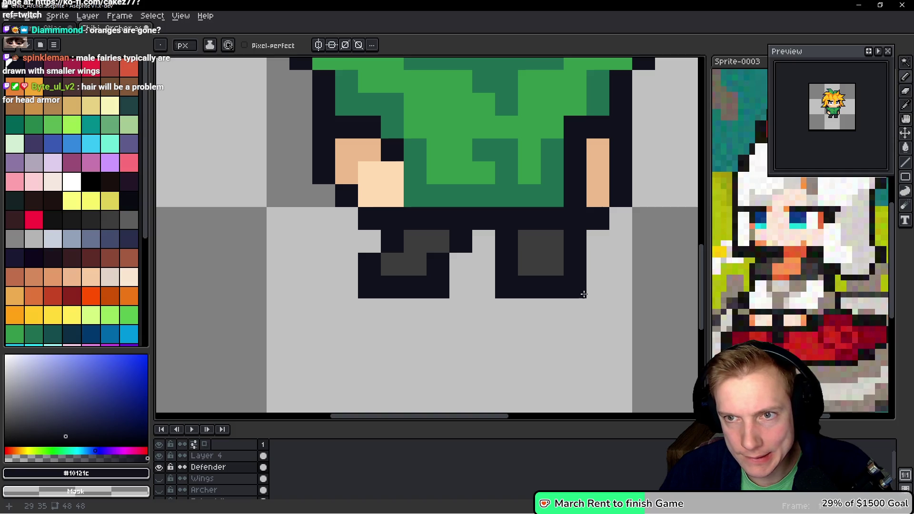
right_click(576, 287)
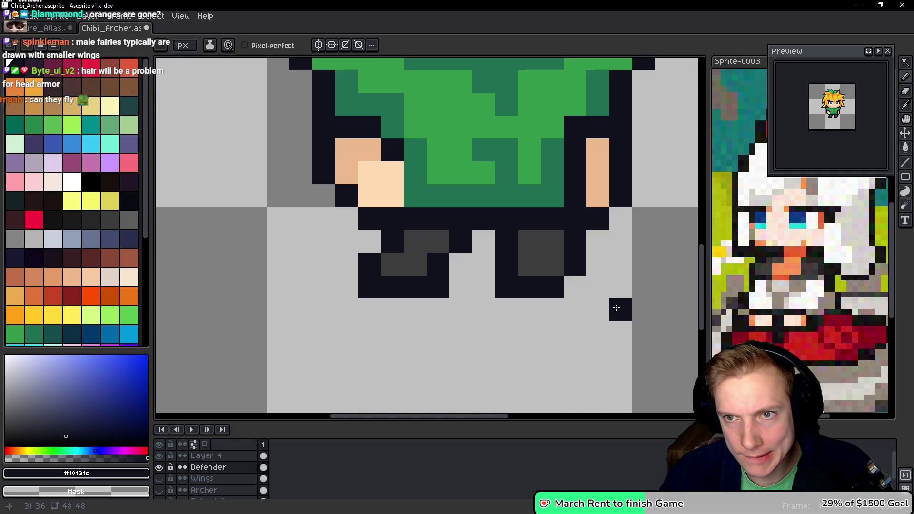
Step: Reshape the left boot, trim its outer column, and extend both legs' bottom rows
key(alt)
alt+click(425, 243)
click(439, 263)
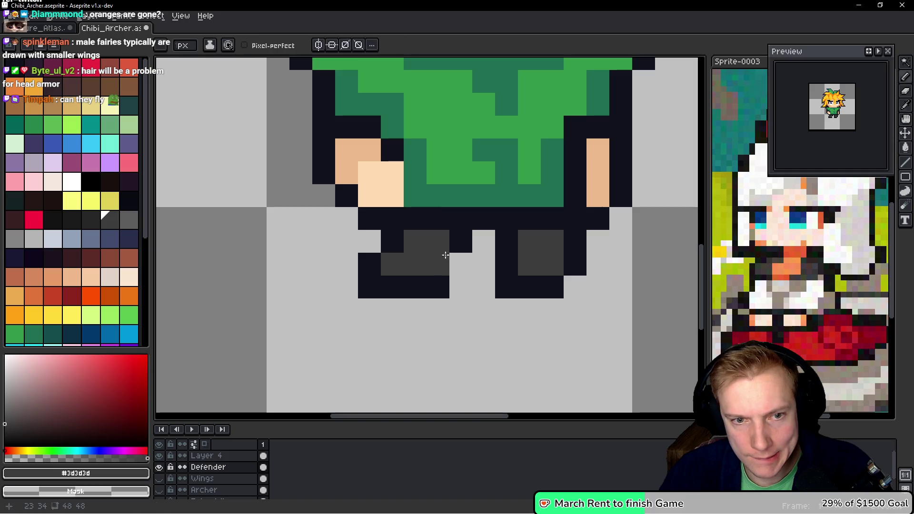
alt+click(464, 265)
click(392, 264)
right_click(363, 266)
right_click(363, 295)
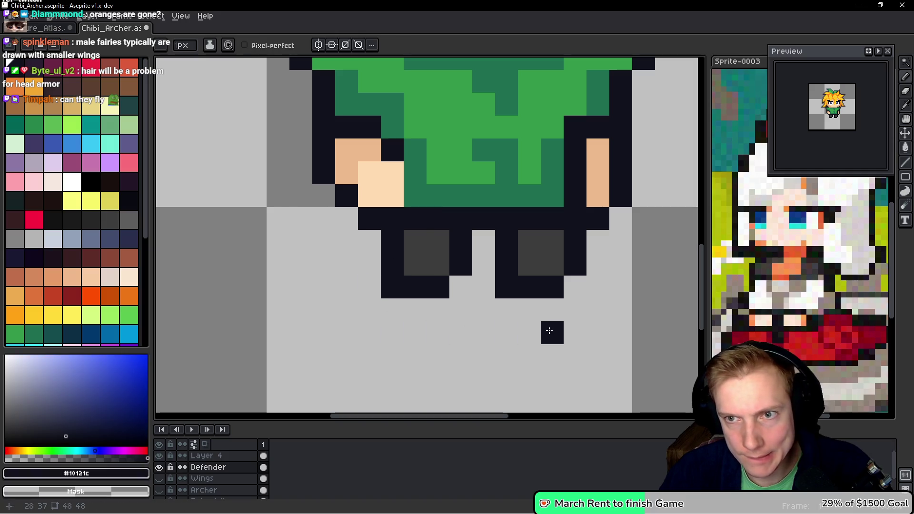
click(459, 283)
click(566, 284)
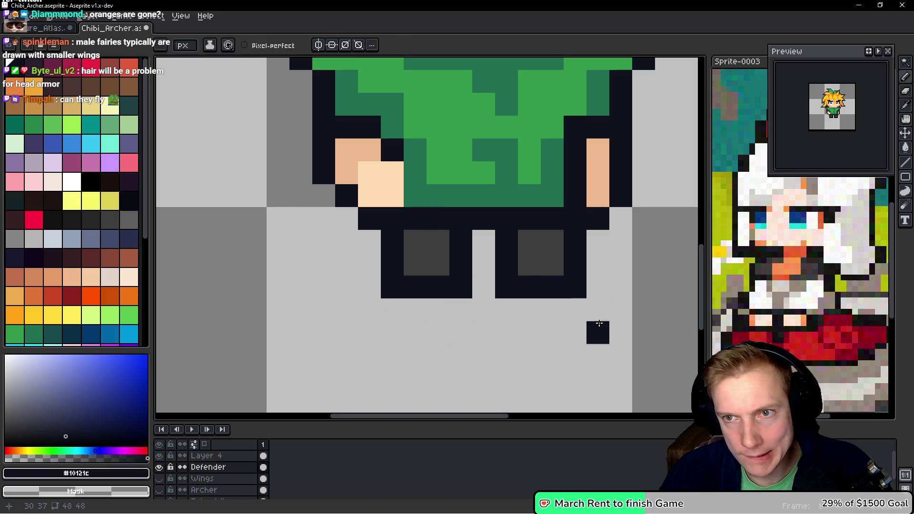
scroll(620, 266, down, 8)
scroll(645, 257, up, 5)
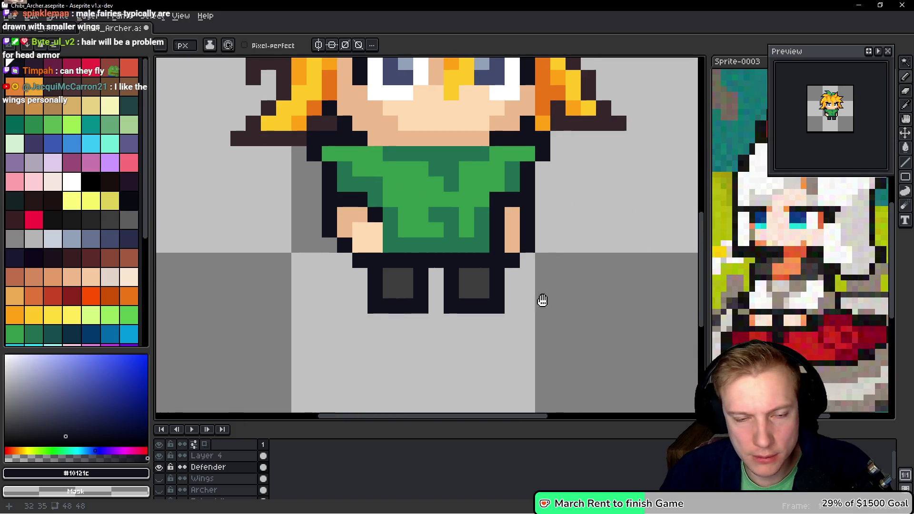
scroll(479, 303, up, 3)
Step: Fill and darken the gap between the legs with dark grey
alt+click(410, 258)
click(476, 243)
click(496, 242)
alt+click(492, 267)
click(471, 275)
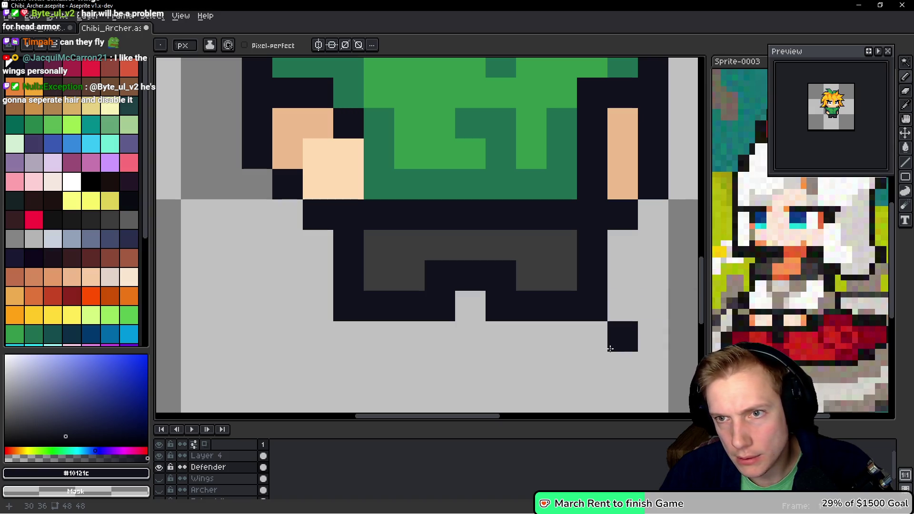
scroll(596, 354, down, 5)
scroll(594, 342, up, 5)
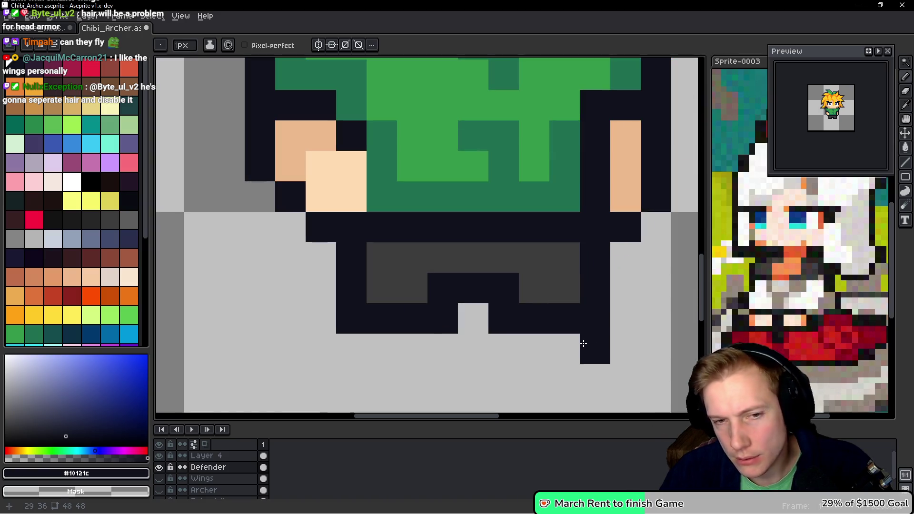
Step: Shade the shorts with darker grey #272727 in an L shape and several single pixels
alt+click(419, 265)
click(103, 222)
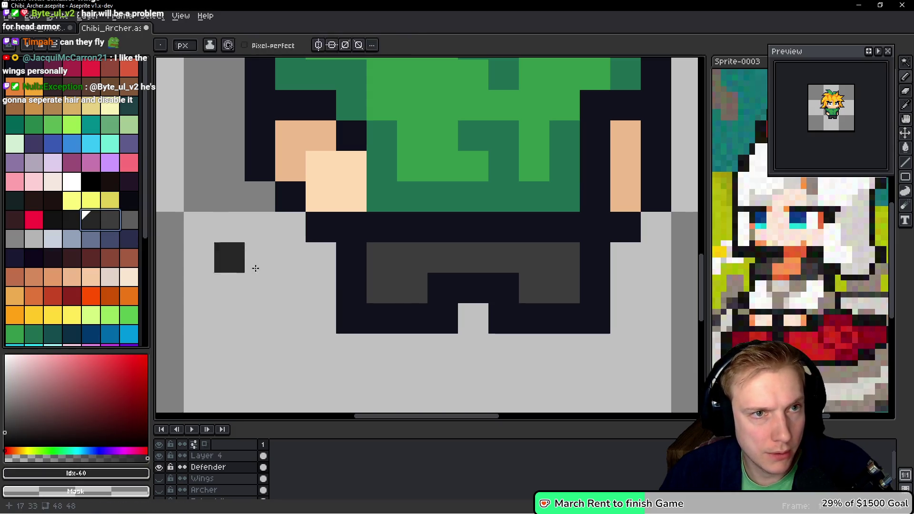
mouse_move(374, 269)
mouse_down()
mouse_move(381, 288)
mouse_move(409, 259)
mouse_up()
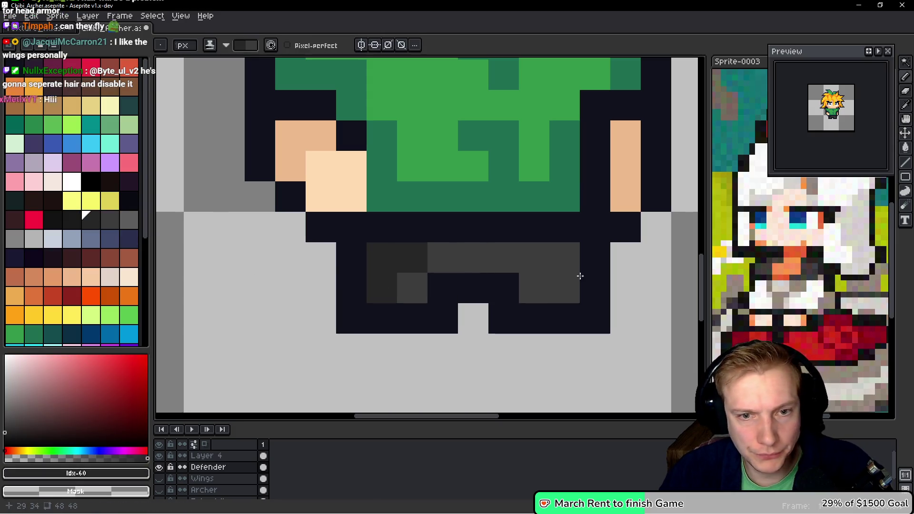
click(534, 288)
click(503, 257)
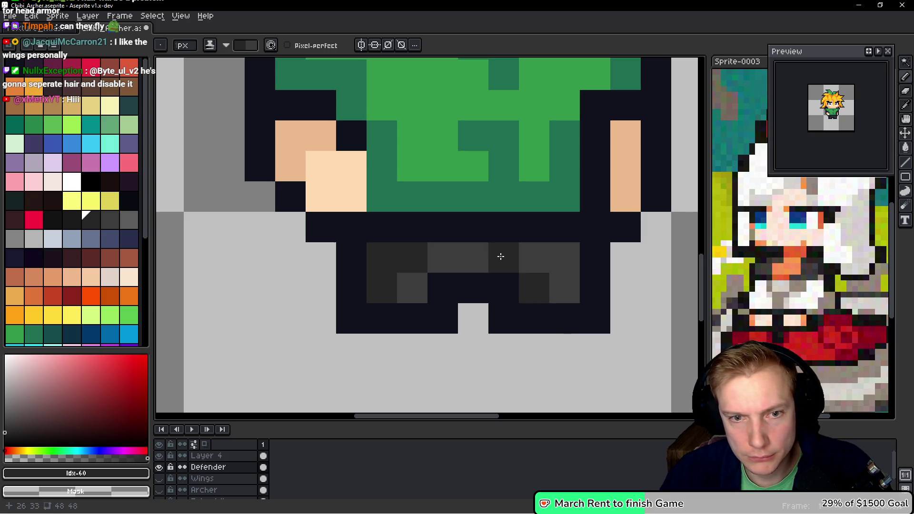
click(470, 267)
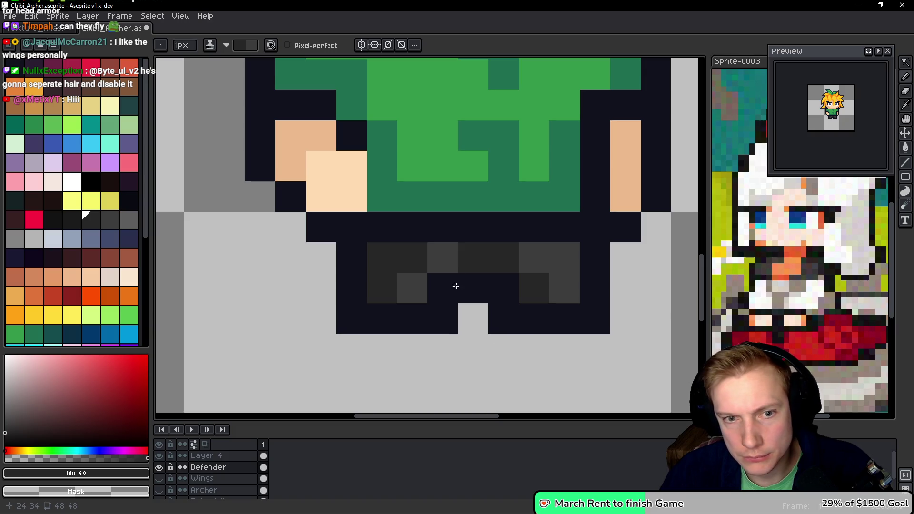
click(443, 258)
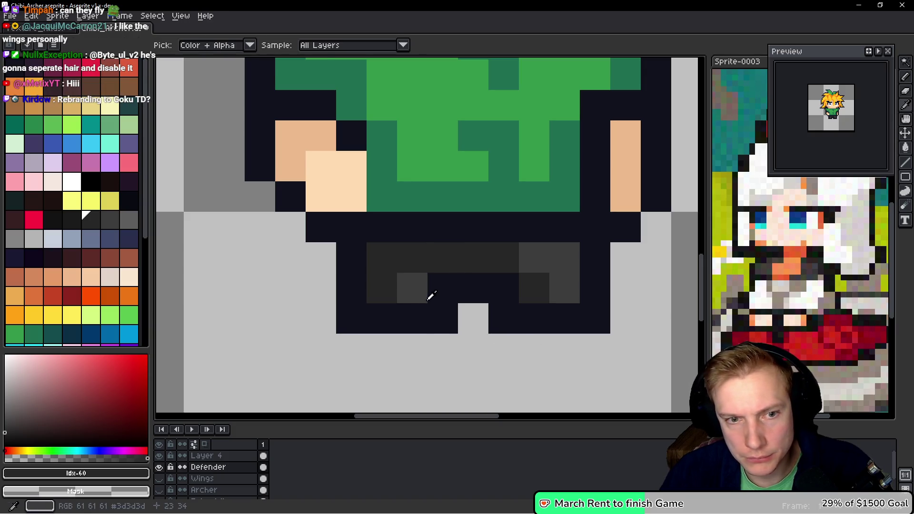
alt+click(412, 288)
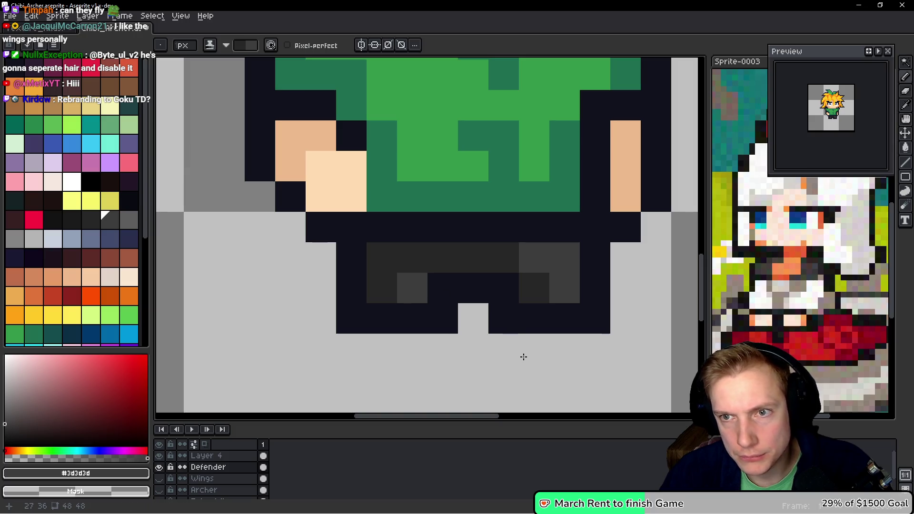
scroll(525, 343, down, 5)
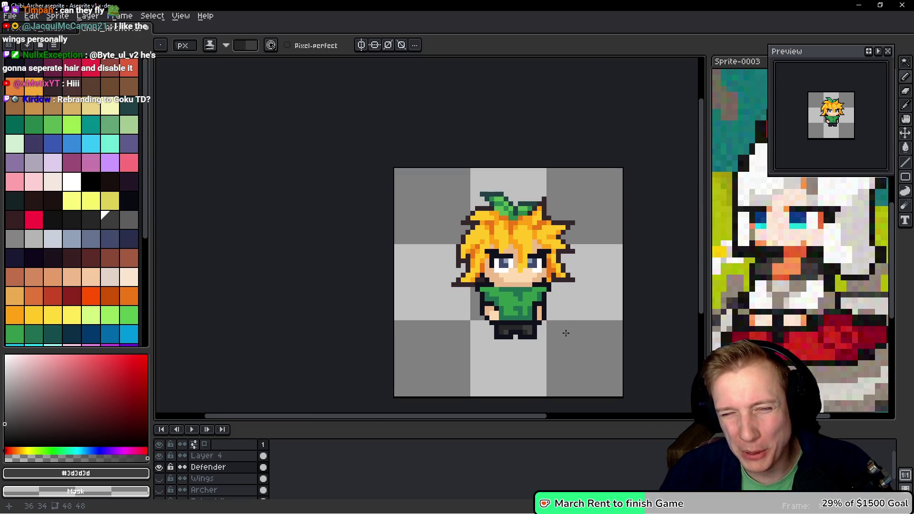
drag(575, 296, 503, 260)
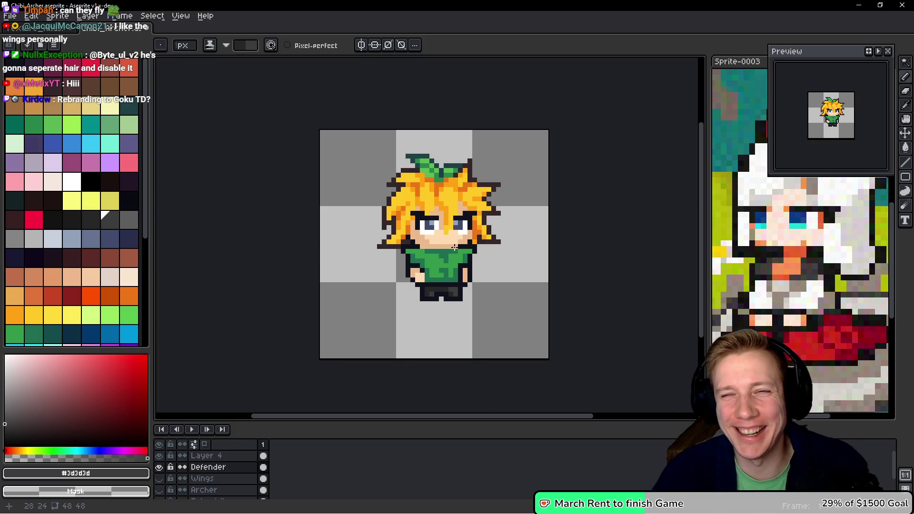
scroll(455, 247, down, 1)
scroll(455, 247, down, 1)
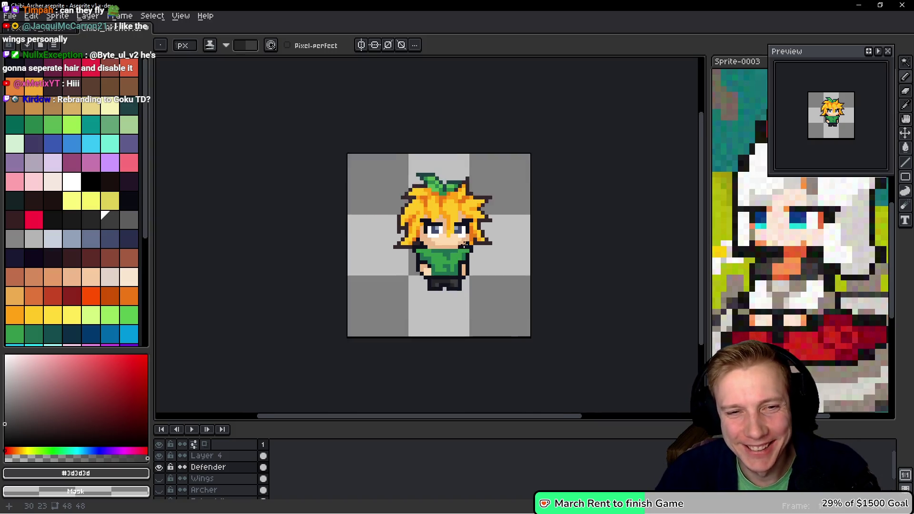
scroll(455, 247, up, 3)
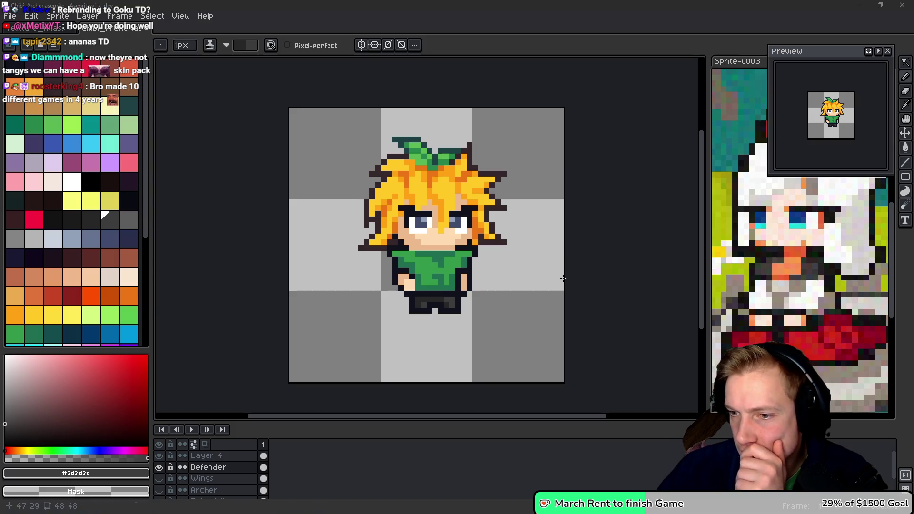
mouse_move(595, 290)
mouse_down()
mouse_move(586, 270)
mouse_move(577, 298)
mouse_up()
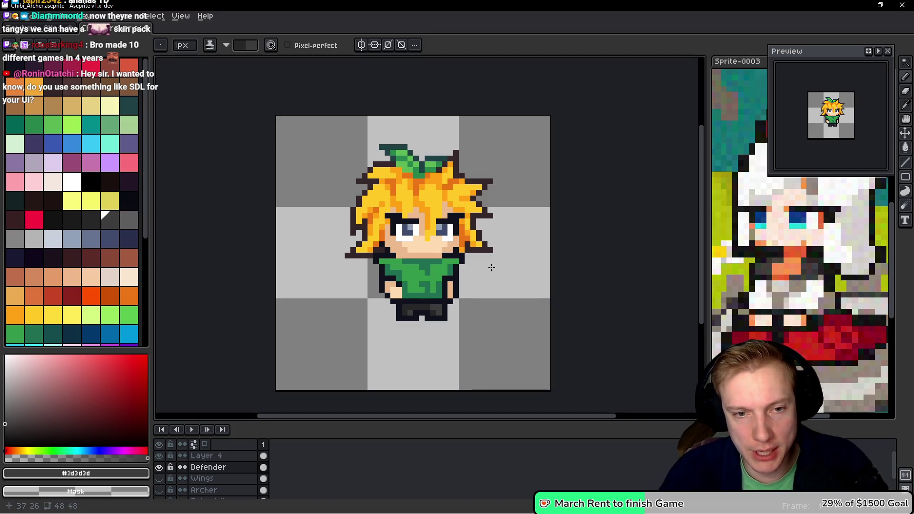
key(ctrl+alt+c)
drag(280, 241, 285, 241)
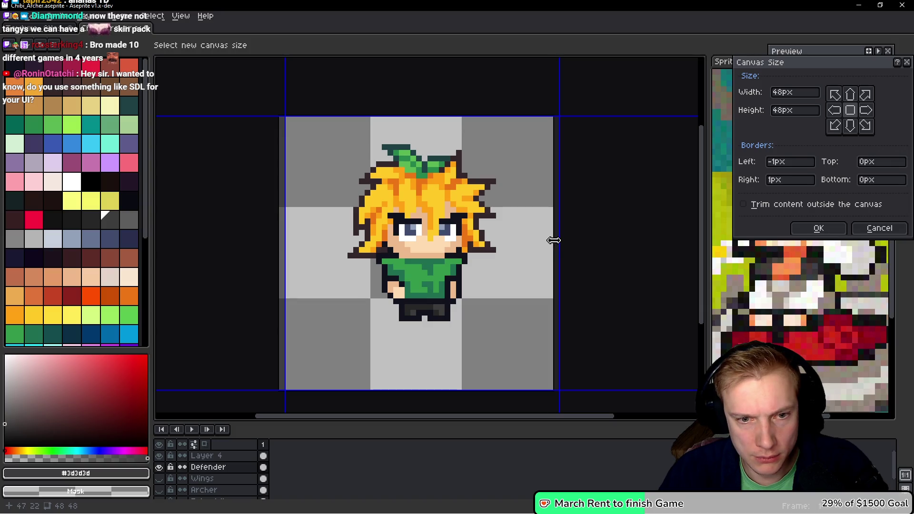
click(818, 228)
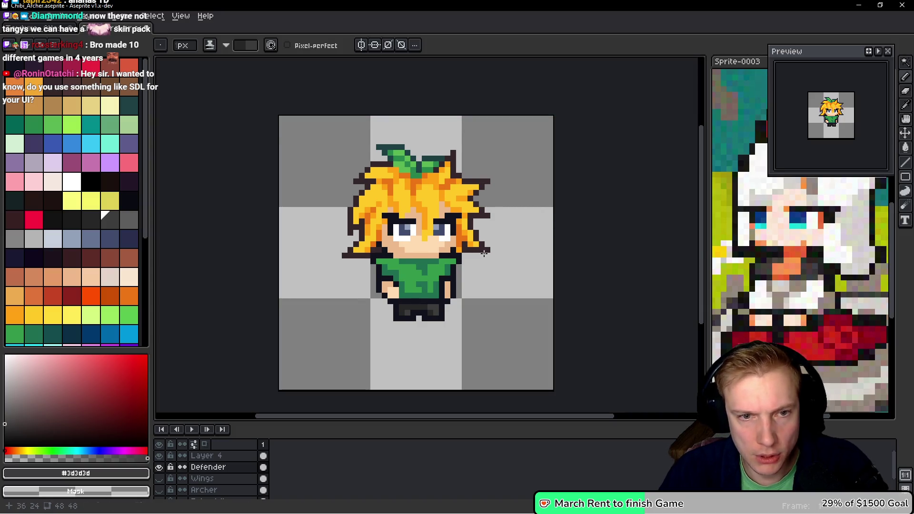
scroll(495, 243, down, 1)
scroll(500, 237, up, 2)
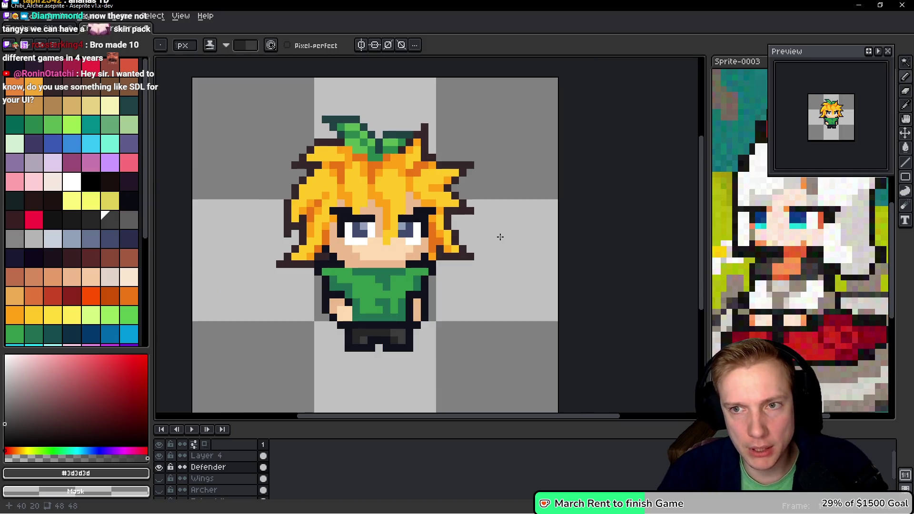
scroll(495, 238, down, 3)
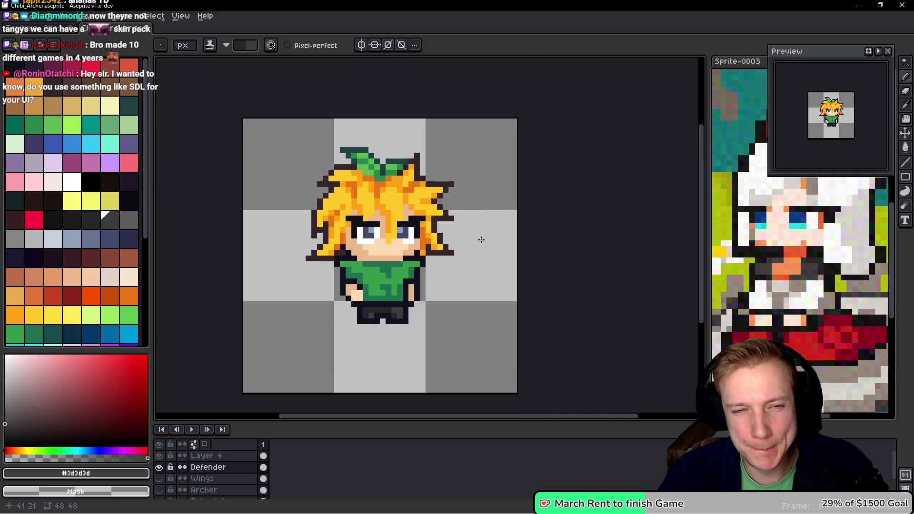
scroll(481, 237, up, 3)
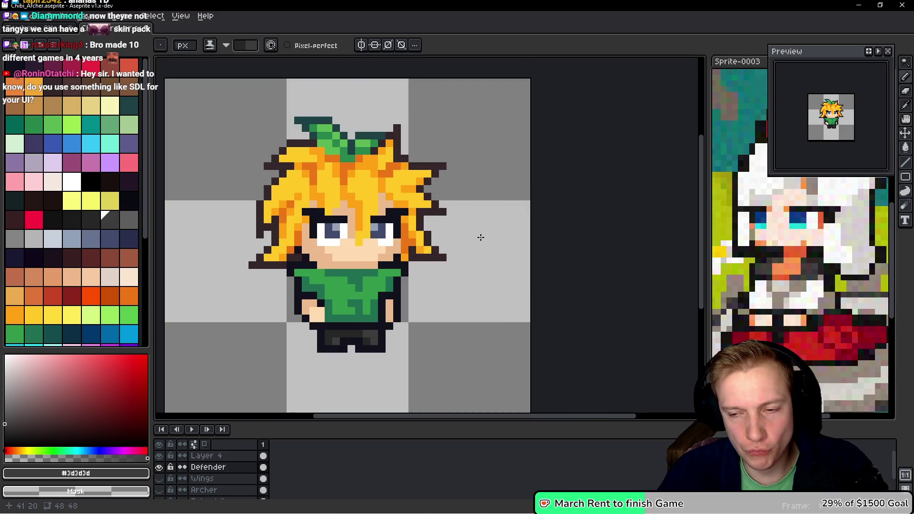
scroll(481, 237, down, 2)
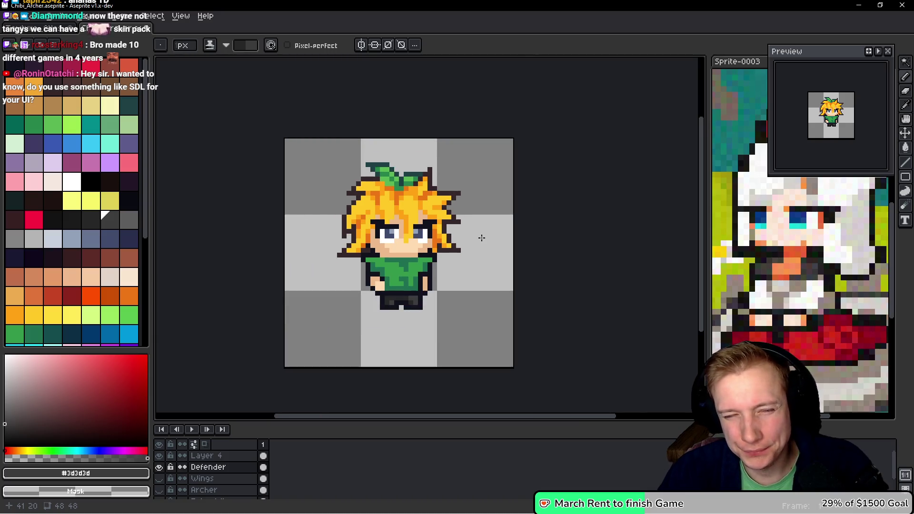
scroll(482, 237, up, 2)
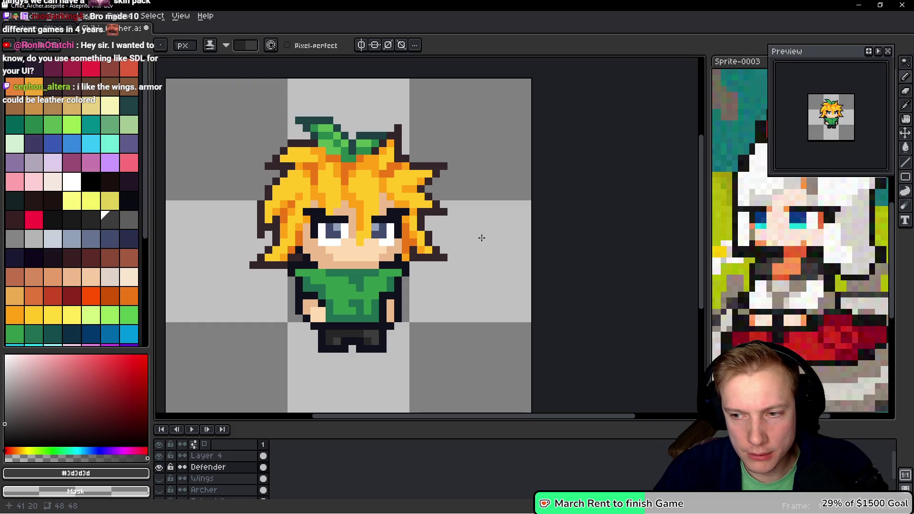
drag(467, 267, 460, 241)
key(g)
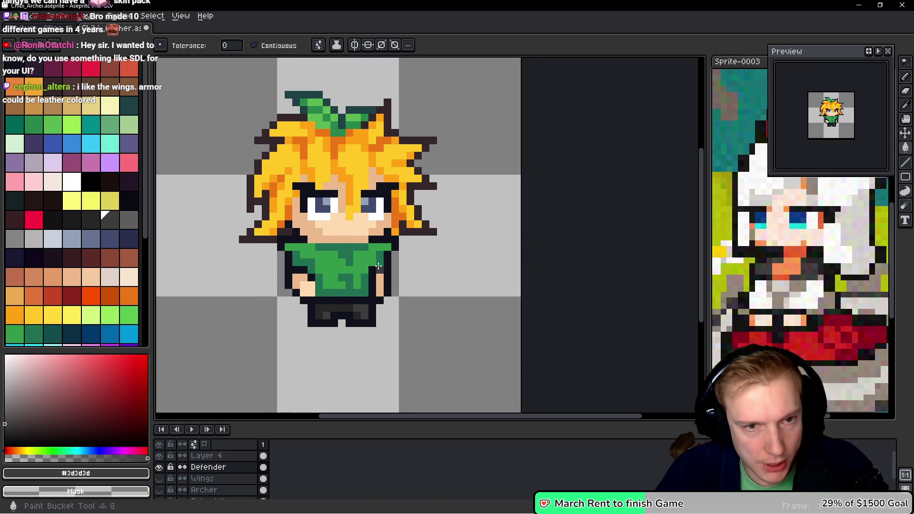
Step: Fill the light and dark green shirt areas with light and darker brown
click(109, 87)
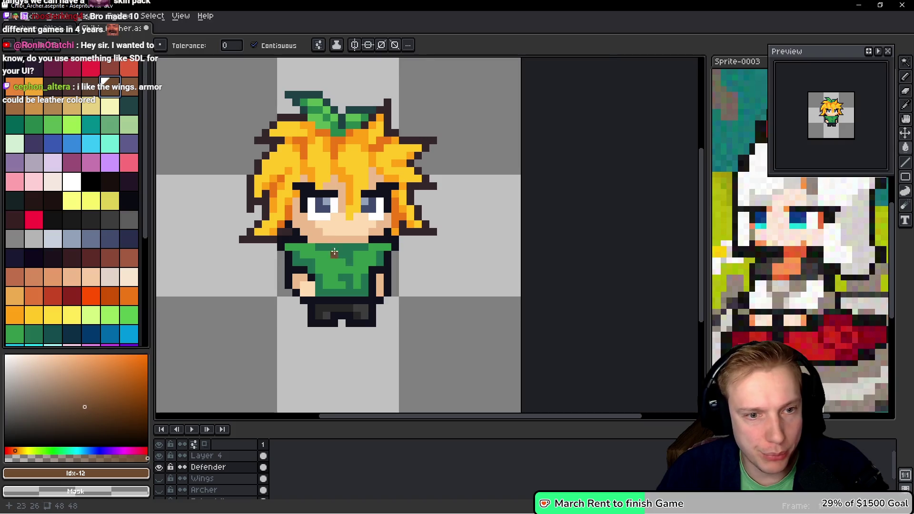
scroll(346, 274, up, 2)
click(310, 259)
key([)
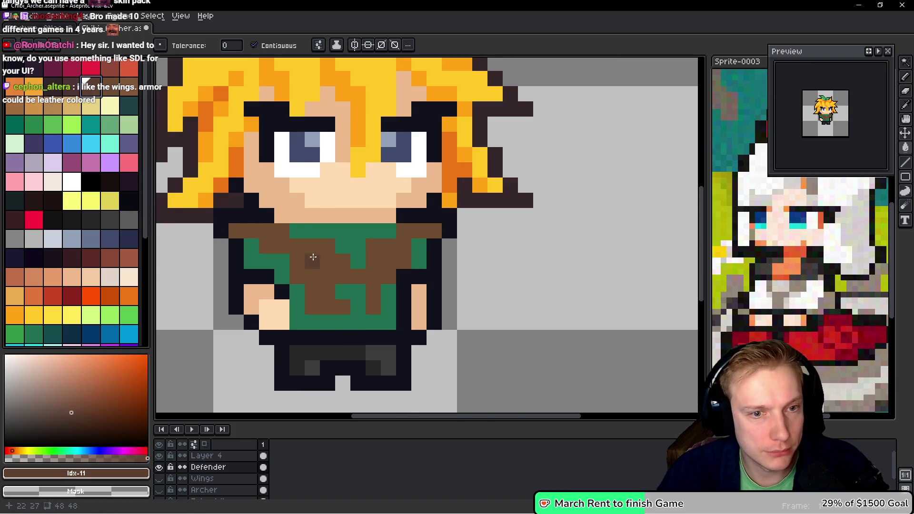
click(352, 251)
click(358, 314)
Step: Recolour leftover green shirt pixels brown and darken part of the shirt red-brown
click(267, 261)
drag(251, 252, 282, 272)
drag(419, 262, 419, 245)
click(516, 295)
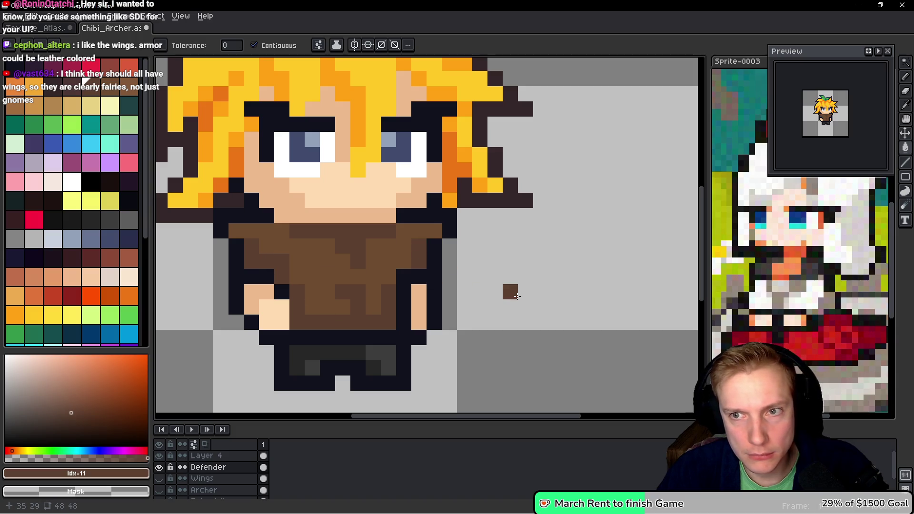
key(ctrl+z)
key([)
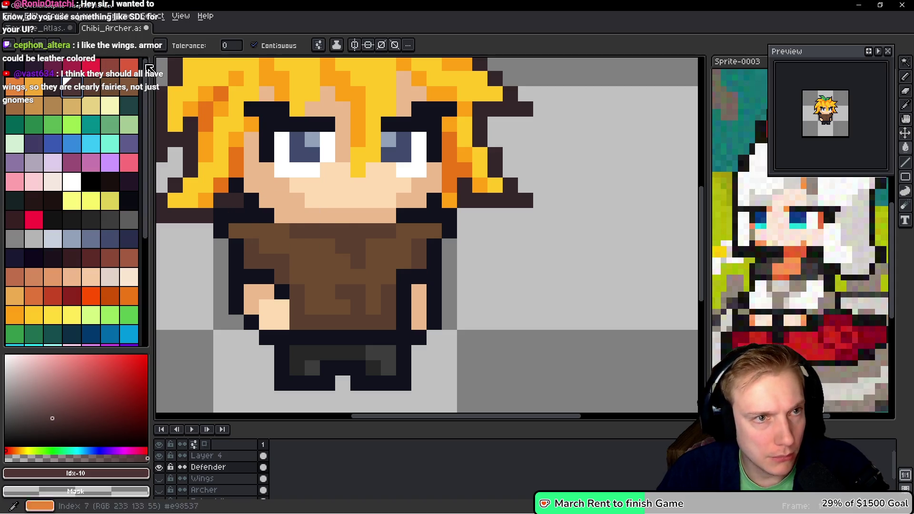
click(259, 48)
click(339, 233)
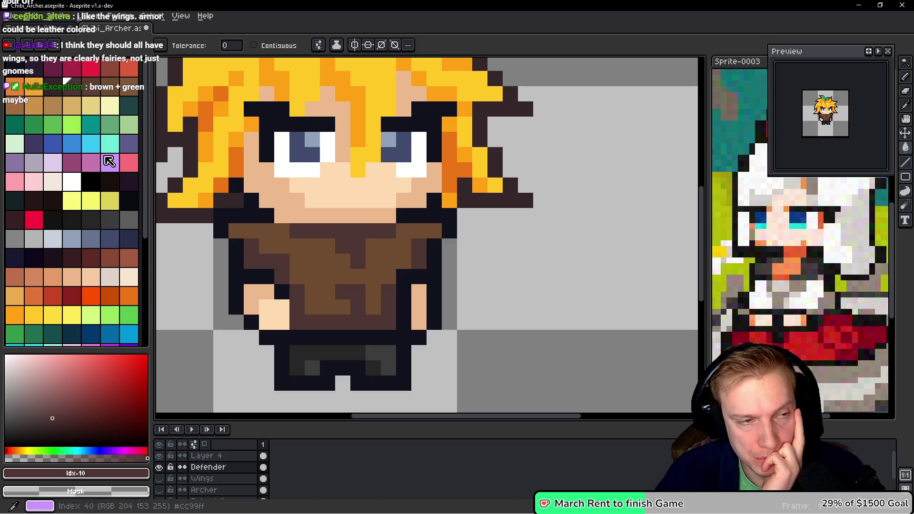
Step: Fill the trousers dark teal and their right side dark green
click(129, 106)
click(298, 351)
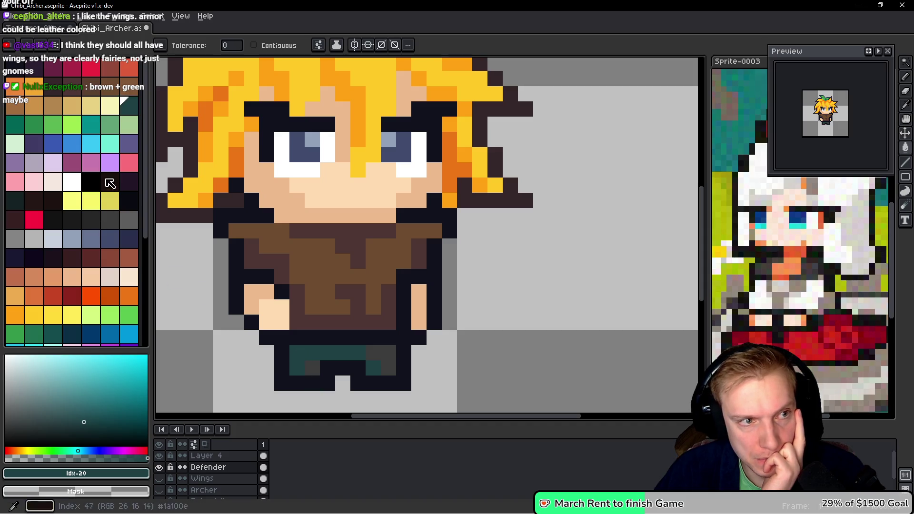
click(15, 124)
click(316, 370)
click(381, 366)
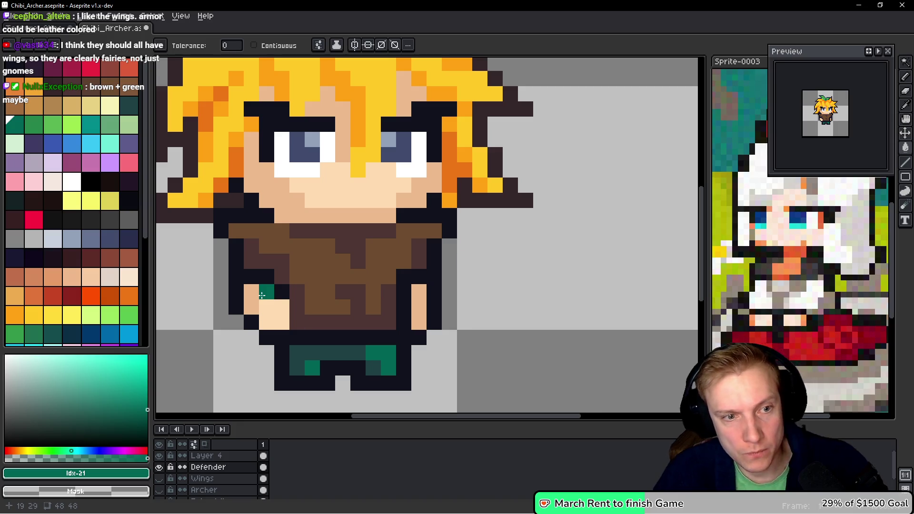
Step: Extend the skin tone up the left arm, undoing an accidental outline fill
alt+click(250, 275)
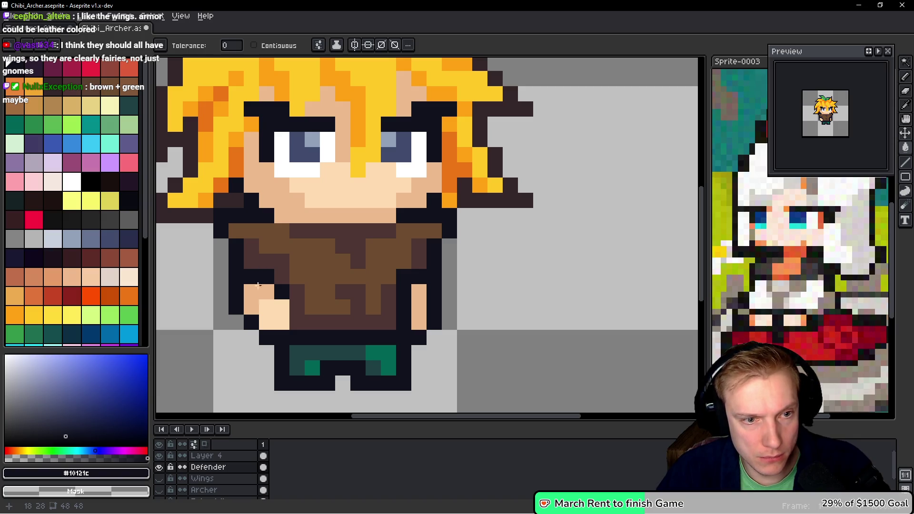
alt+click(257, 291)
click(253, 277)
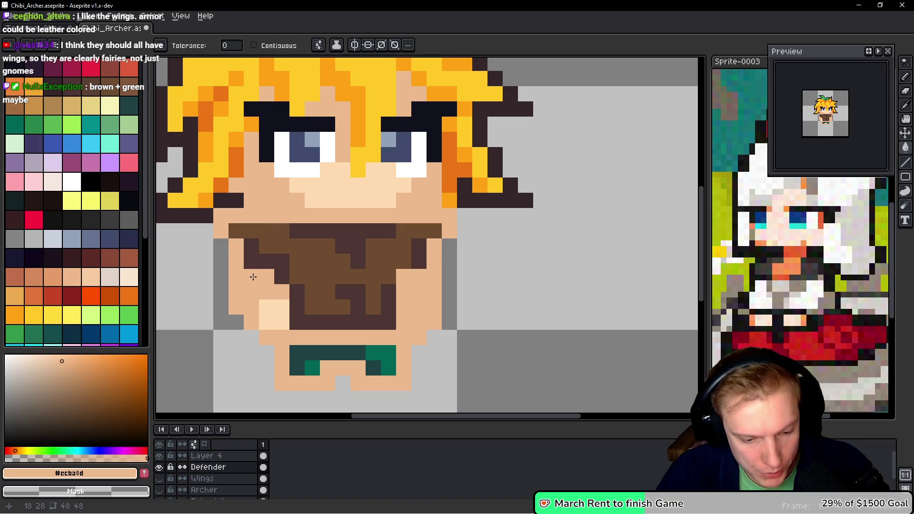
key(ctrl+z)
key(b)
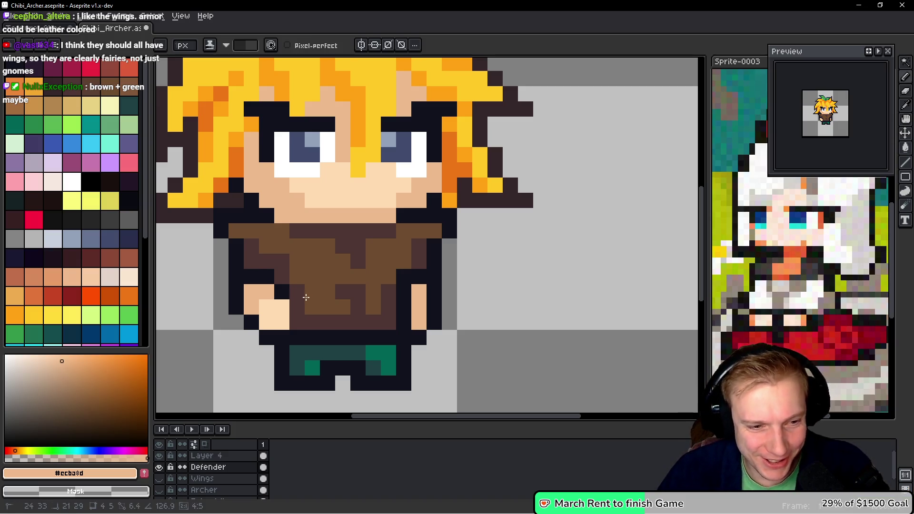
key(e)
click(252, 278)
click(236, 259)
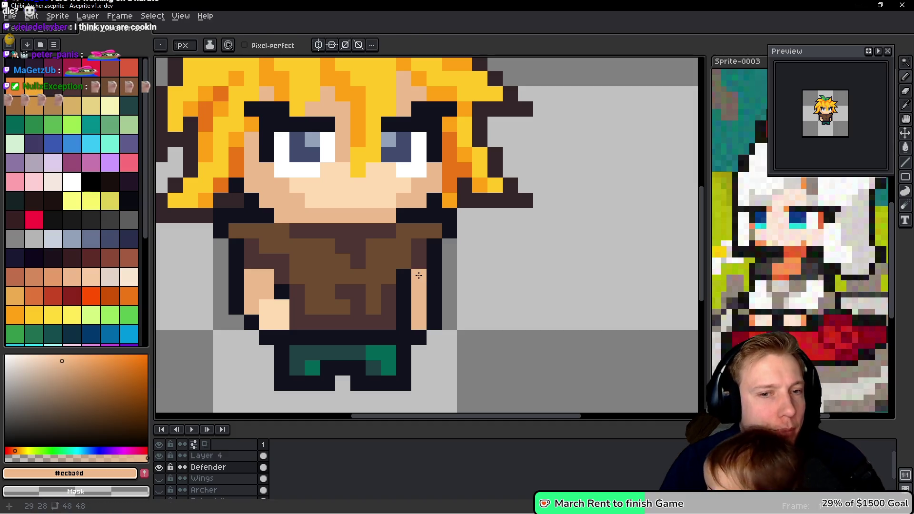
Step: Try a warmer skin shade by making it more saturated and redder in the colour picker
scroll(563, 341, up, 1)
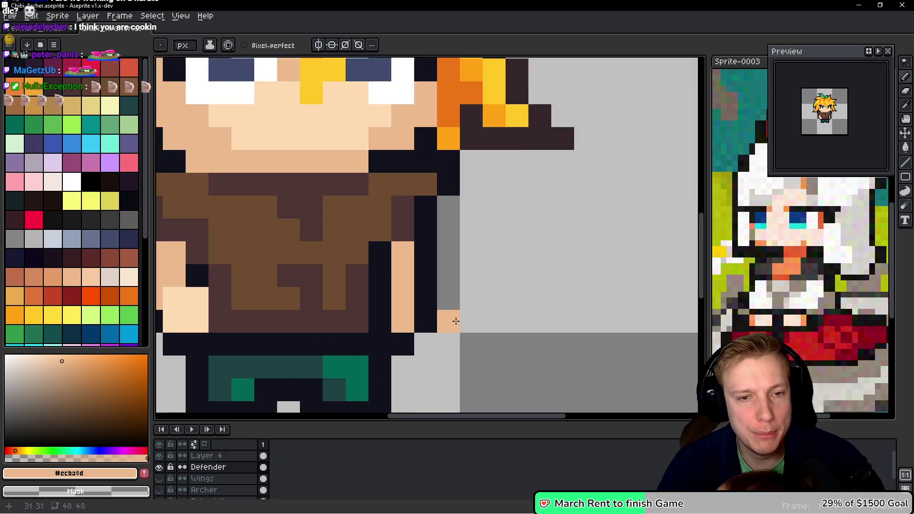
scroll(453, 320, down, 1)
key(i)
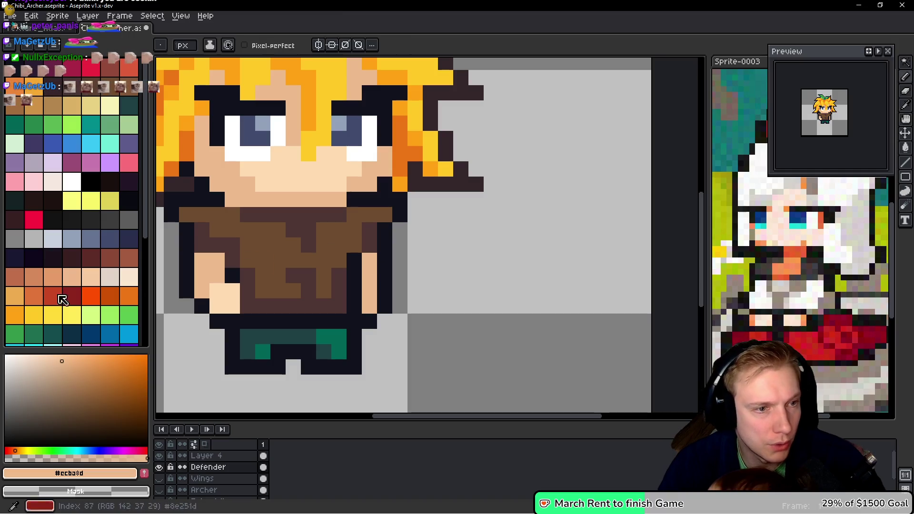
click(67, 360)
click(71, 361)
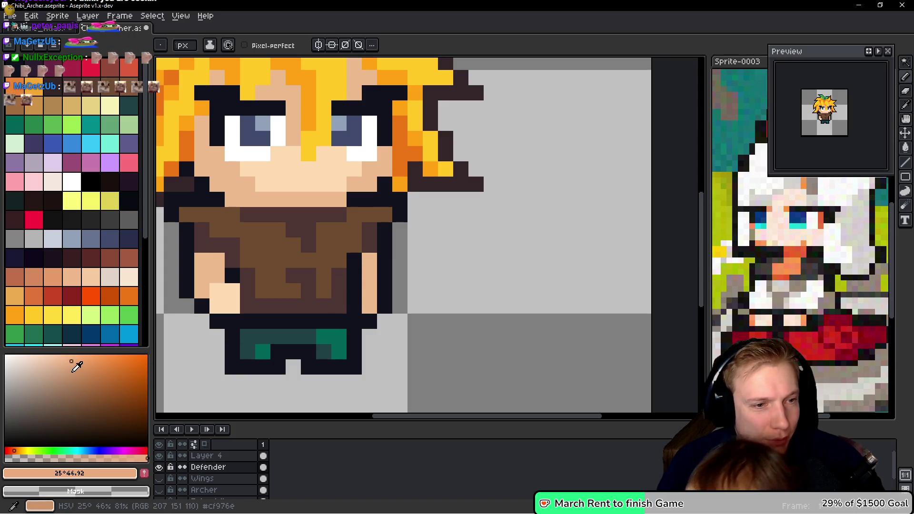
click(13, 451)
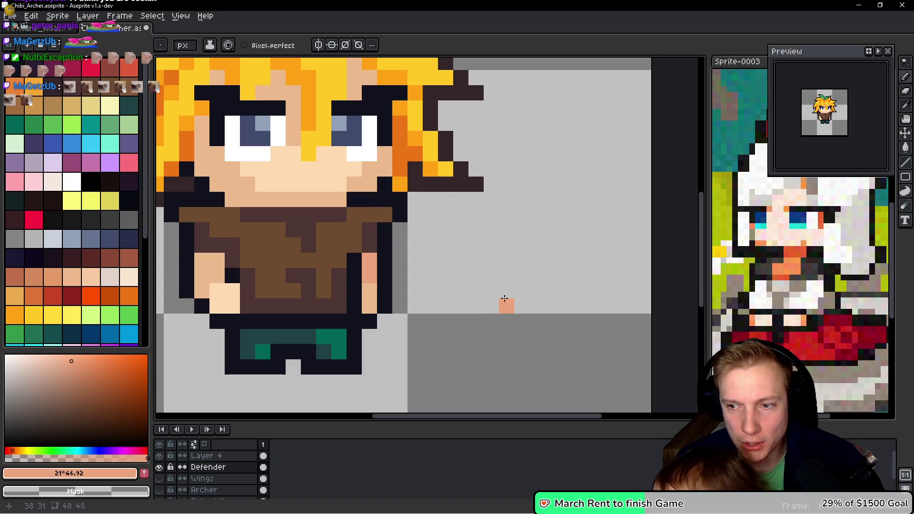
Step: Re-sample the face's #ecba8d skin tone and paint the outline pixel beside the jaw with it
scroll(504, 298, down, 5)
scroll(507, 300, down, 1)
scroll(507, 300, up, 1)
scroll(506, 290, up, 1)
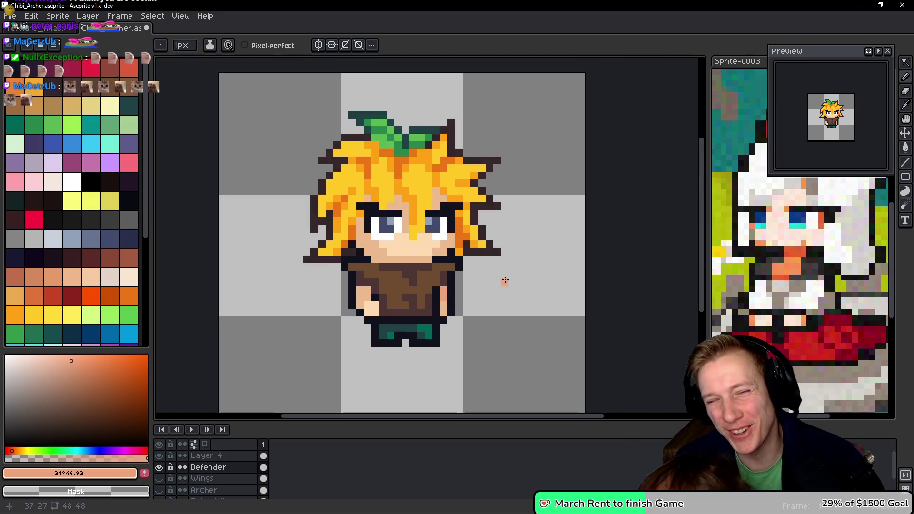
scroll(391, 275, up, 3)
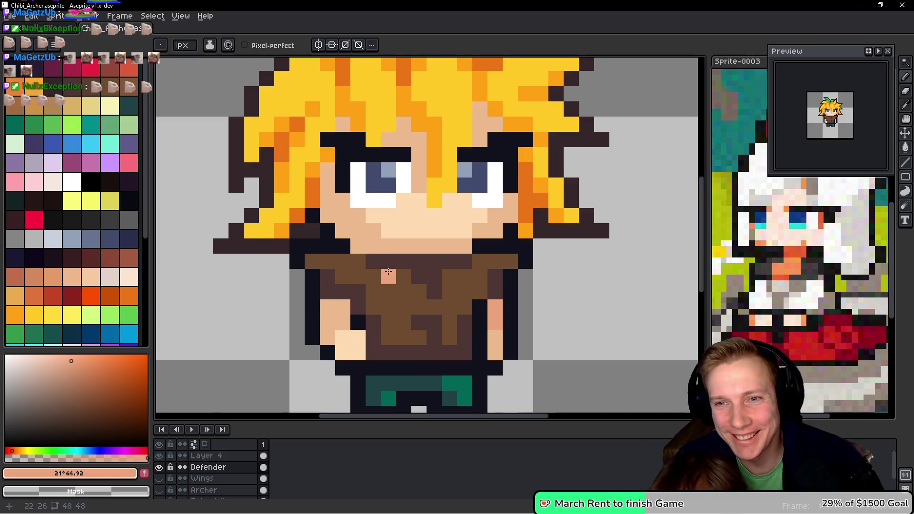
alt+click(336, 237)
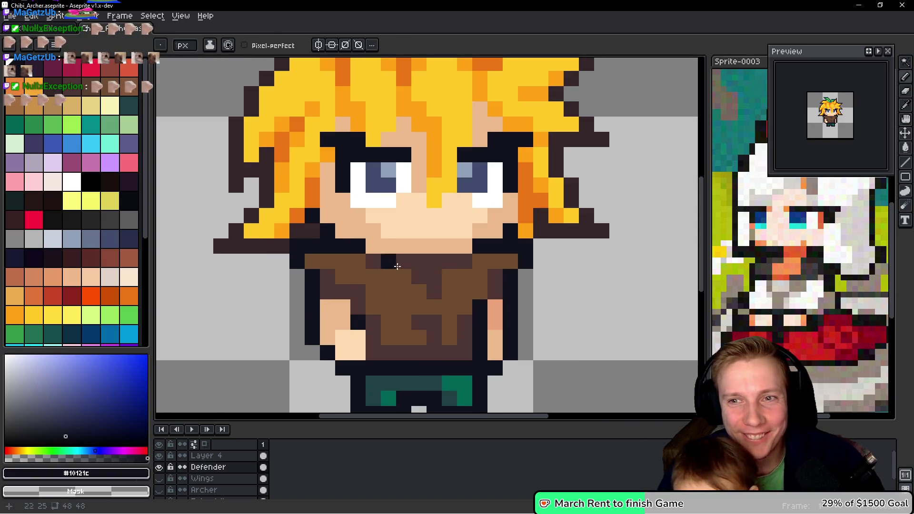
key(i)
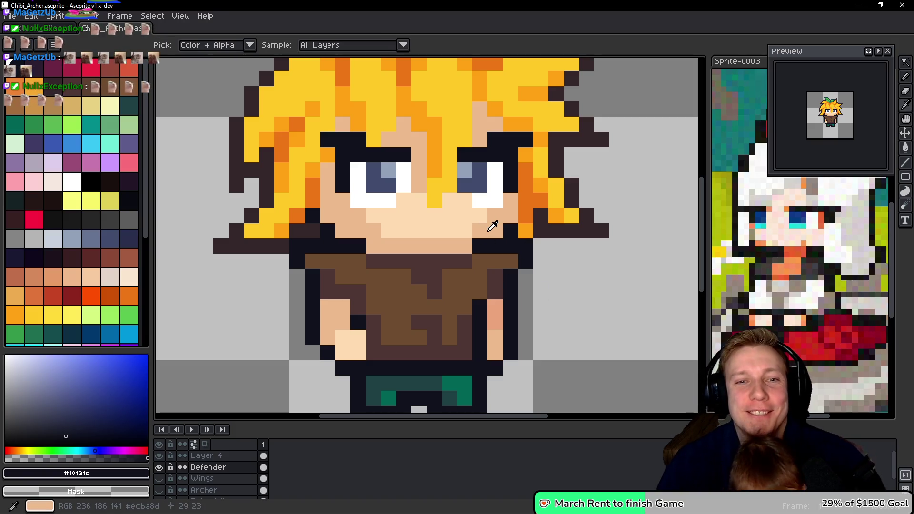
click(500, 222)
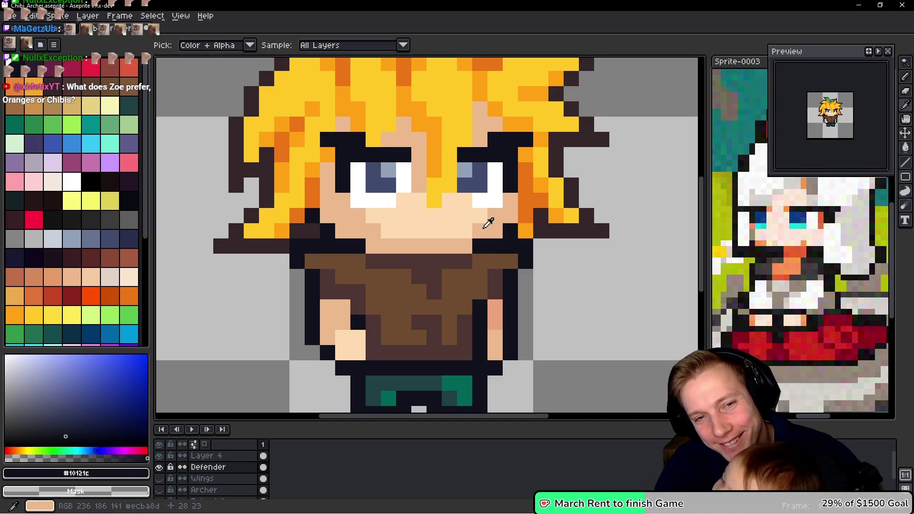
alt+click(486, 227)
click(490, 250)
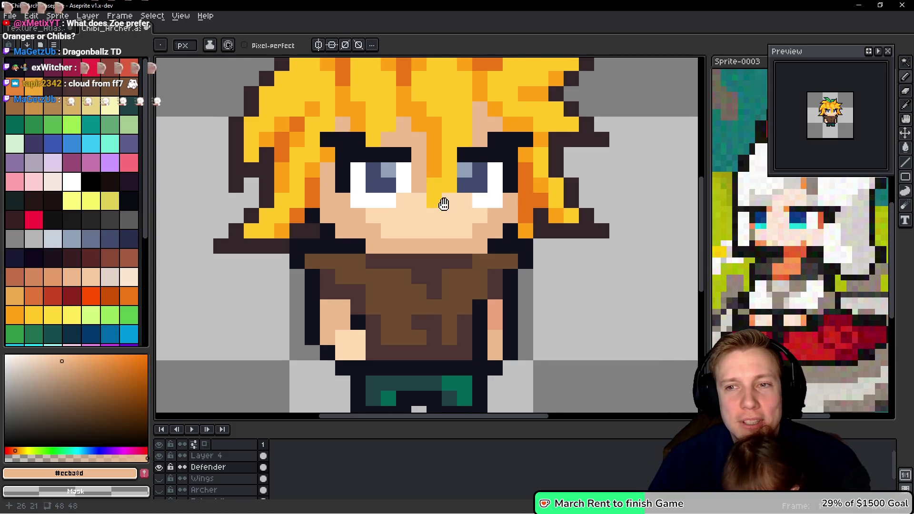
Step: Refill the brown shirt with light green and its patches with darker green
drag(446, 202, 421, 225)
scroll(433, 206, down, 3)
scroll(389, 264, up, 3)
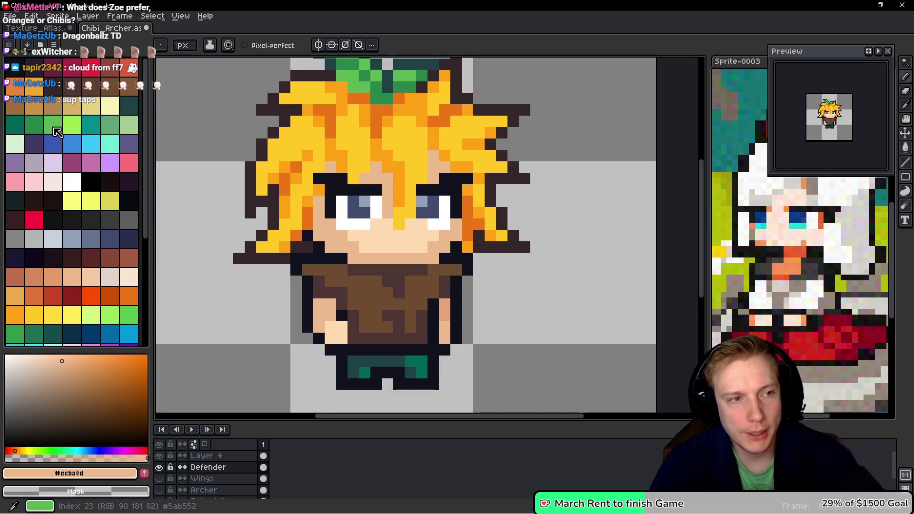
click(58, 132)
click(402, 312)
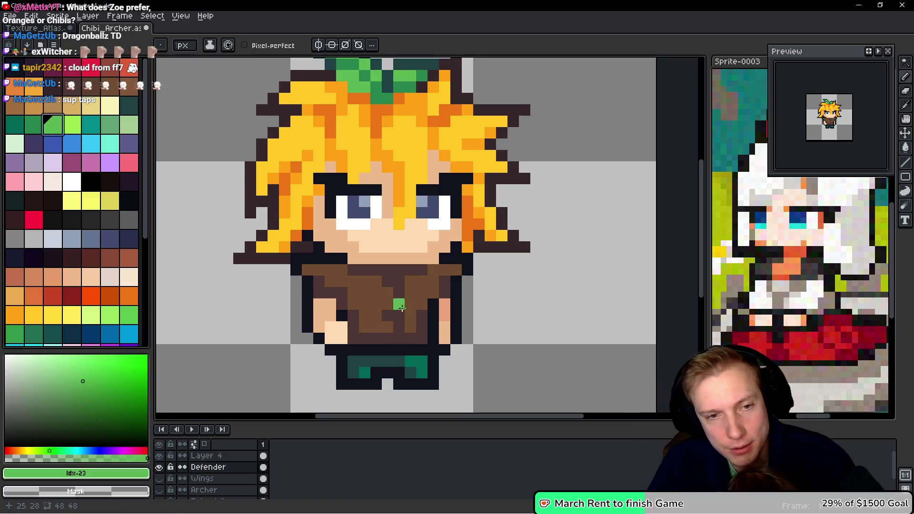
key(g)
click(349, 277)
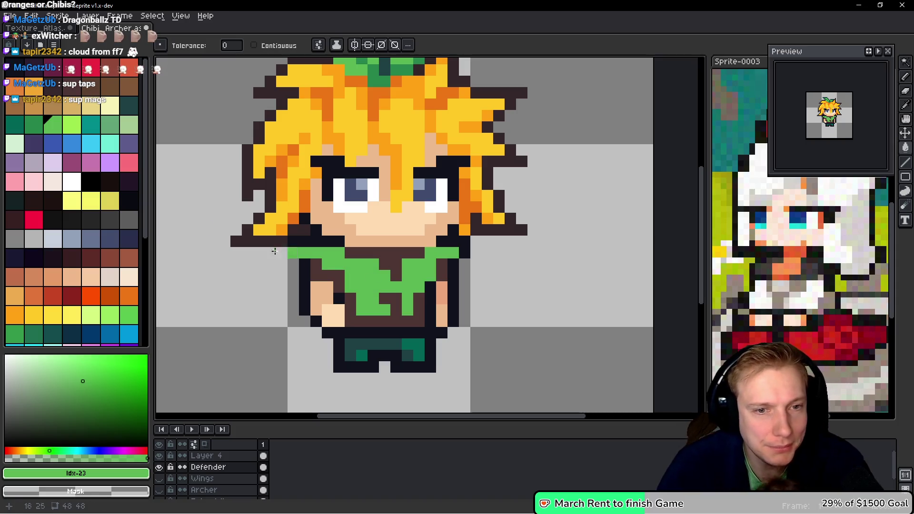
click(33, 125)
click(368, 253)
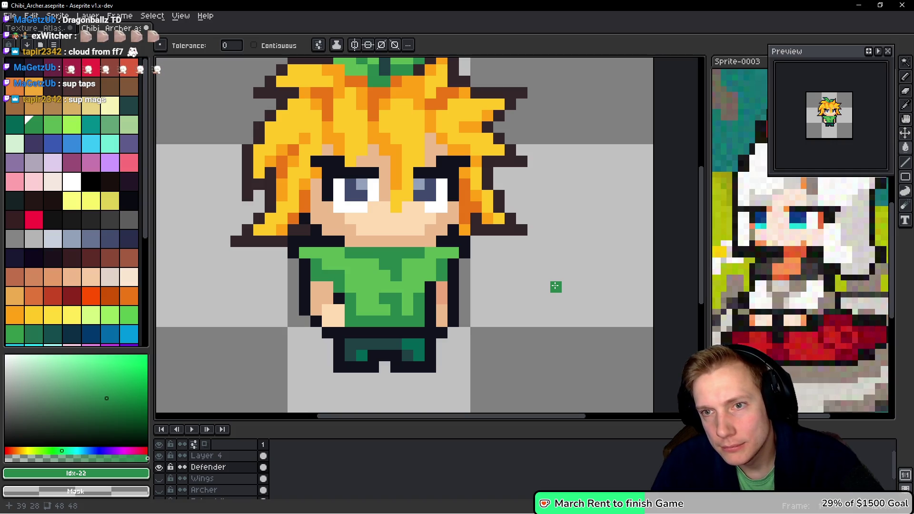
scroll(531, 242, down, 6)
scroll(531, 244, up, 5)
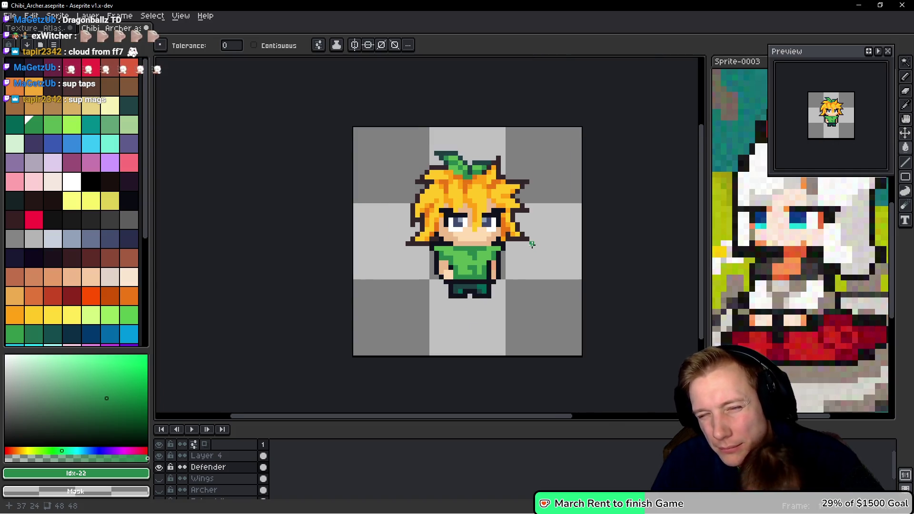
Step: Save the Chibi_Archer file and check the sprite bounds with select all and deselect
key(ctrl+s)
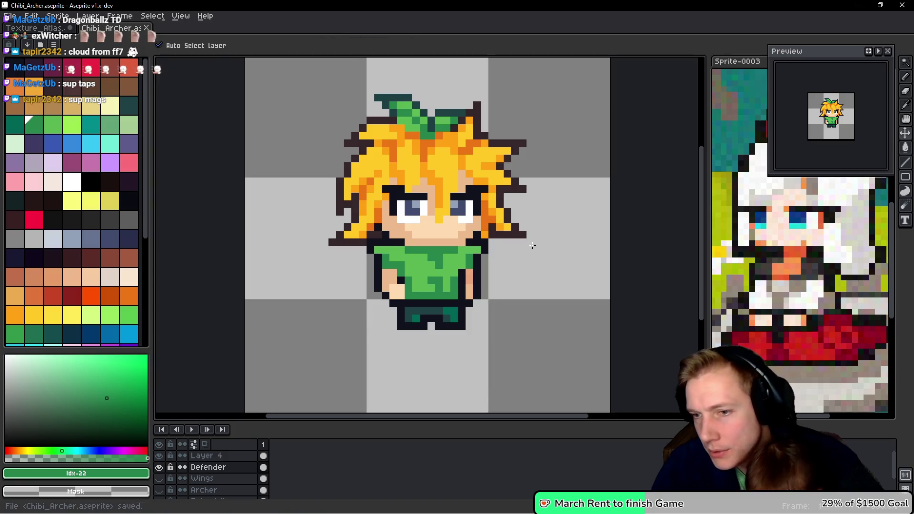
key(ctrl+a)
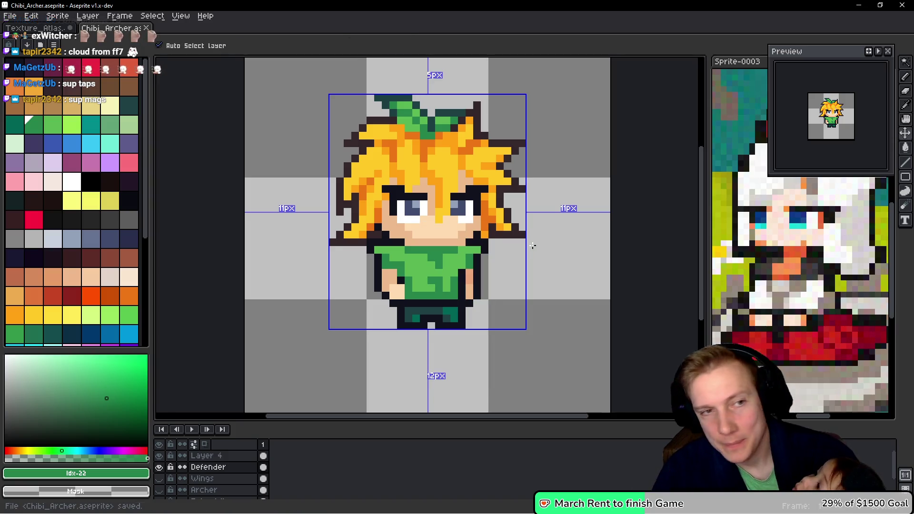
key(ctrl+d)
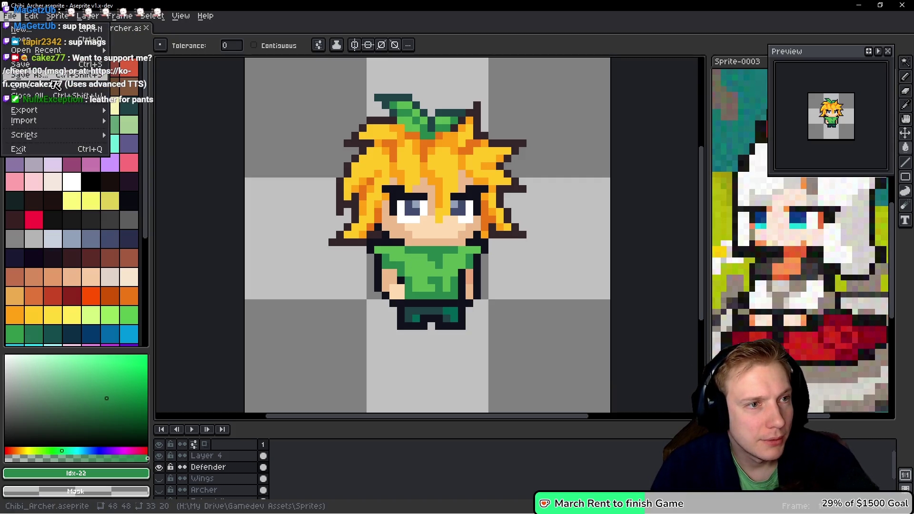
key(ctrl+shift+s)
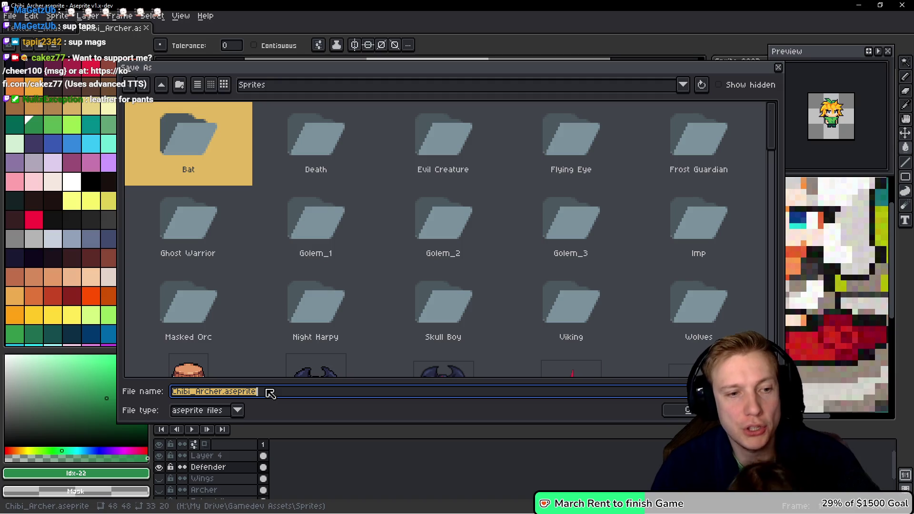
Step: Save the sprite as Chibi_Defender.aseprite and reopen it from the recent files
text(Chi)
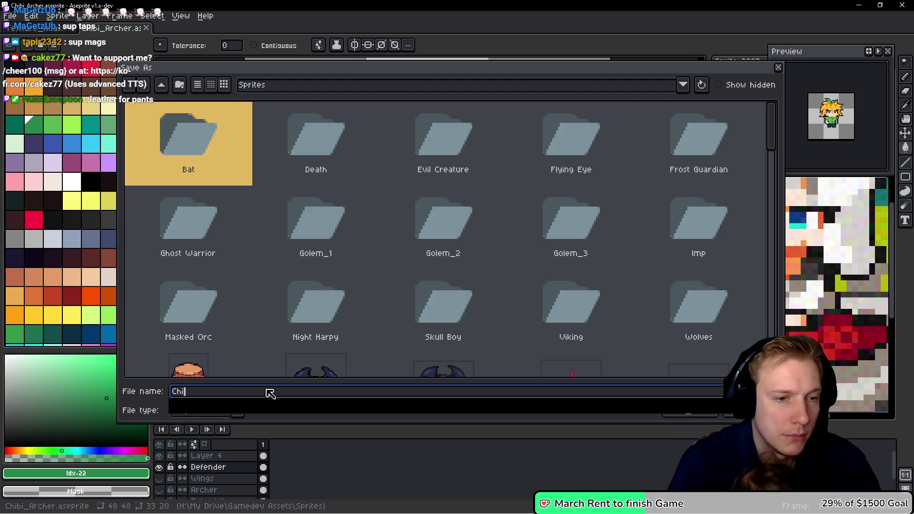
text(bi Defe)
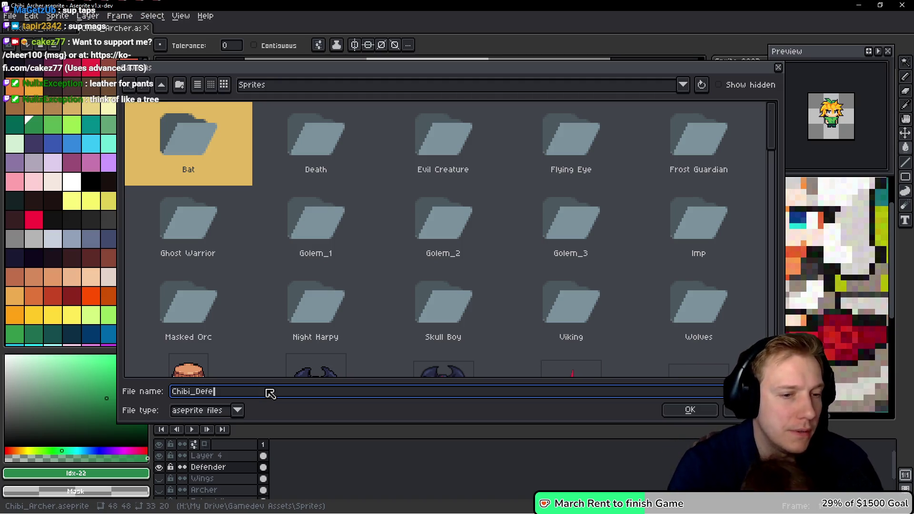
key(Return)
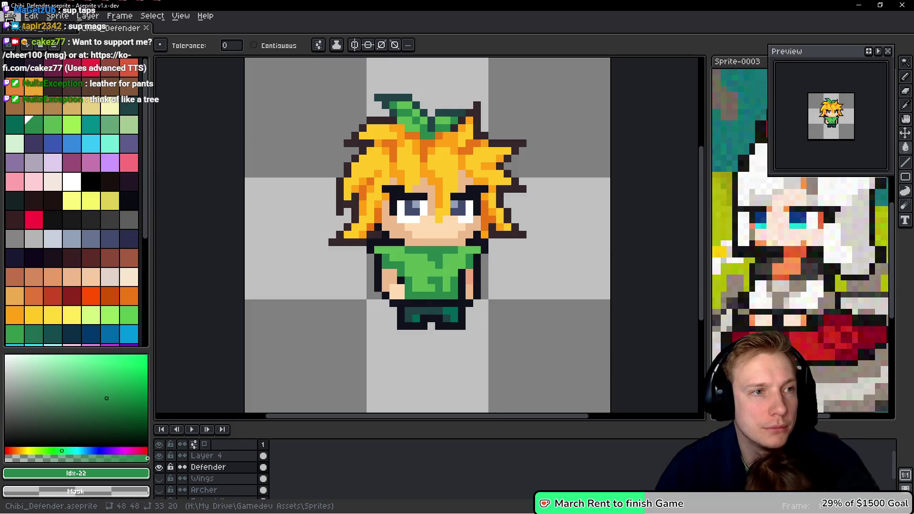
click(9, 15)
click(58, 51)
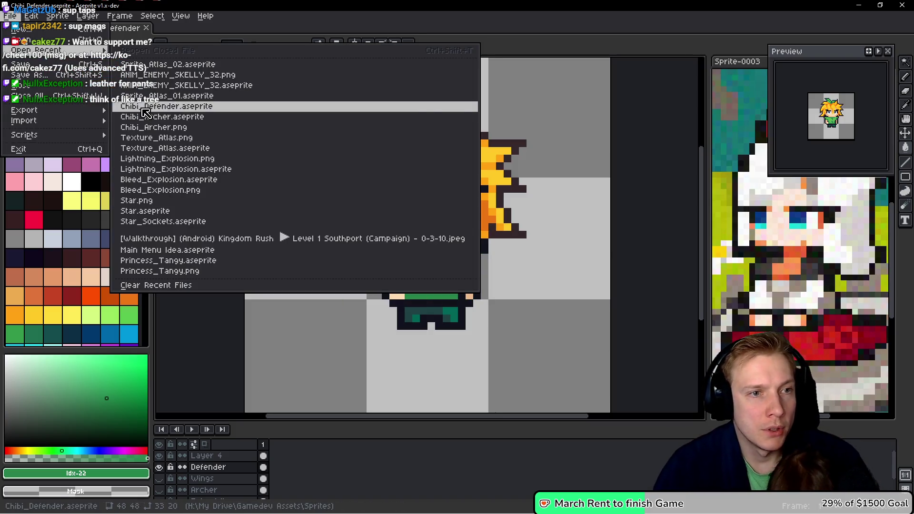
click(146, 113)
Step: Save Chibi_Defender and export it as a sprite sheet
scroll(414, 200, up, 5)
key(v)
key(ctrl+s)
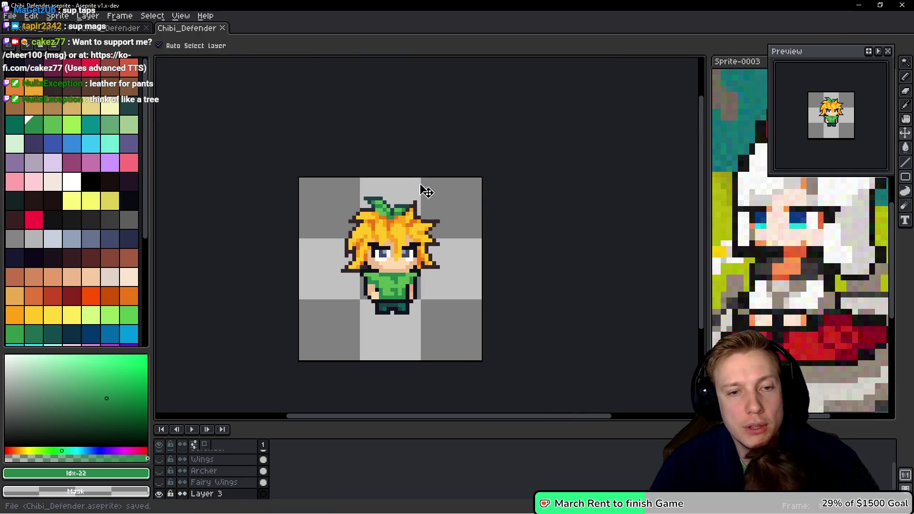
key(ctrl+e)
click(446, 250)
Step: Open the exported Chibi_Defender.png from the recent files
key(w)
drag(488, 209, 447, 198)
click(10, 15)
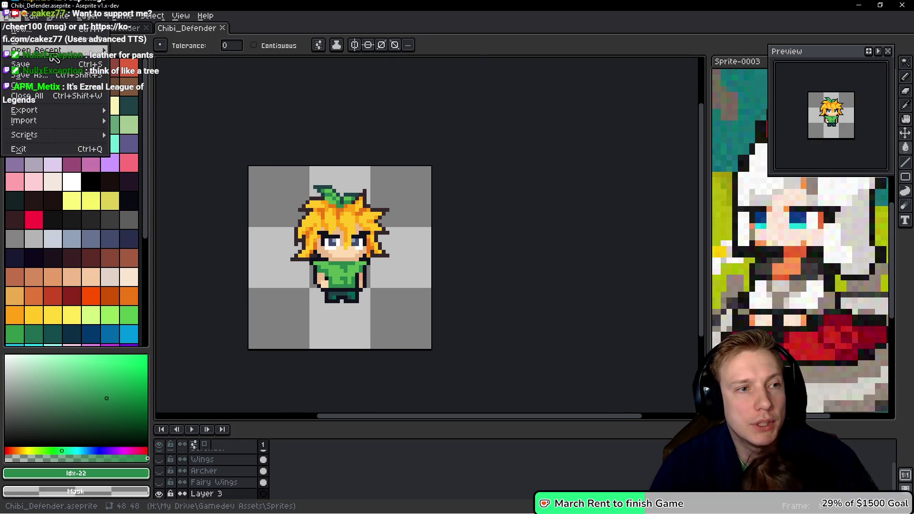
mouse_move(53, 50)
click(180, 106)
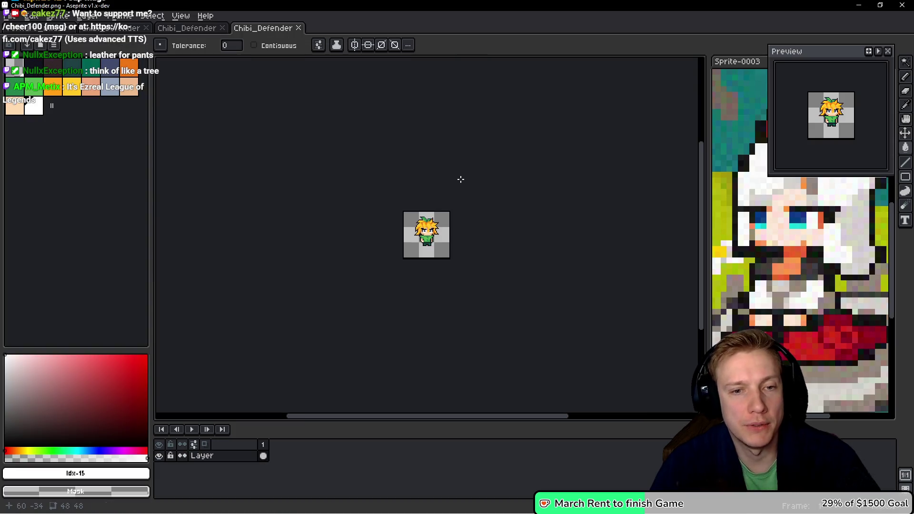
Step: Paste the defender into the atlas beside the fairy, mirrored horizontally and nudged up two pixels
click(299, 28)
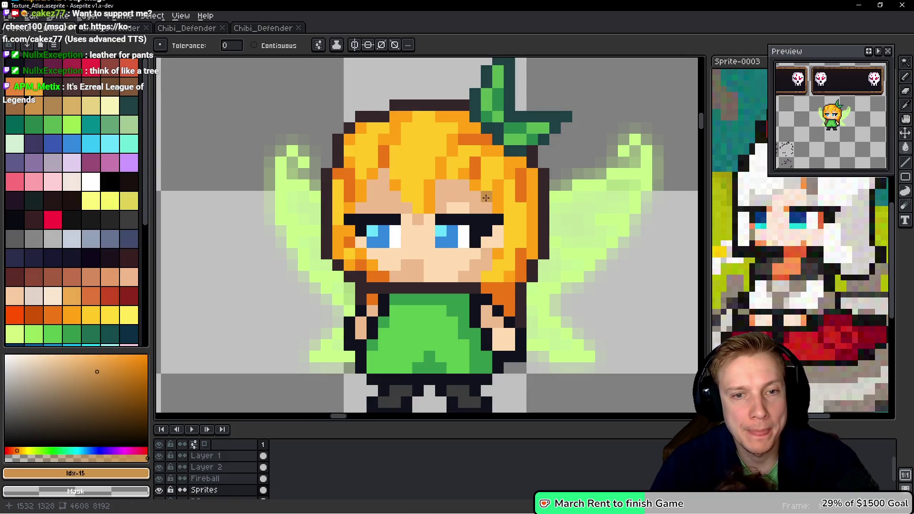
scroll(485, 198, down, 4)
drag(505, 178, 443, 167)
key(ctrl+v)
drag(425, 213, 510, 176)
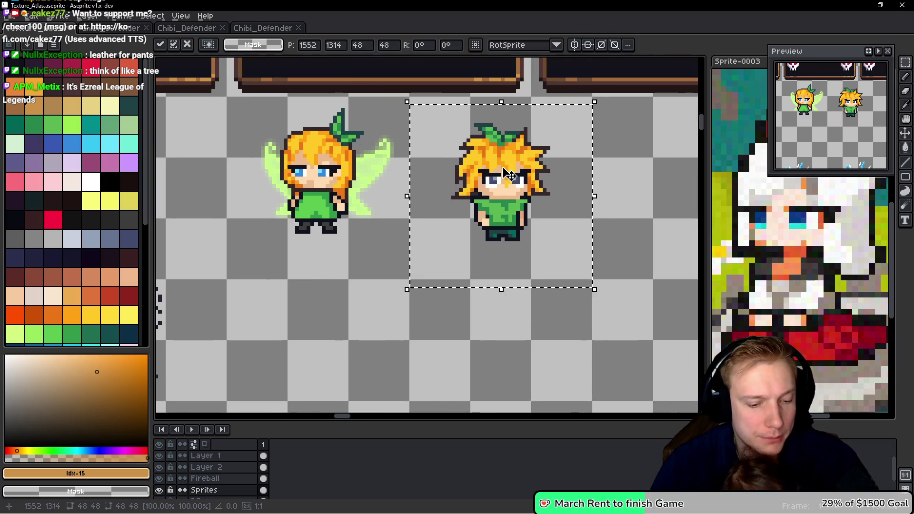
key(shift+h)
key(Up)
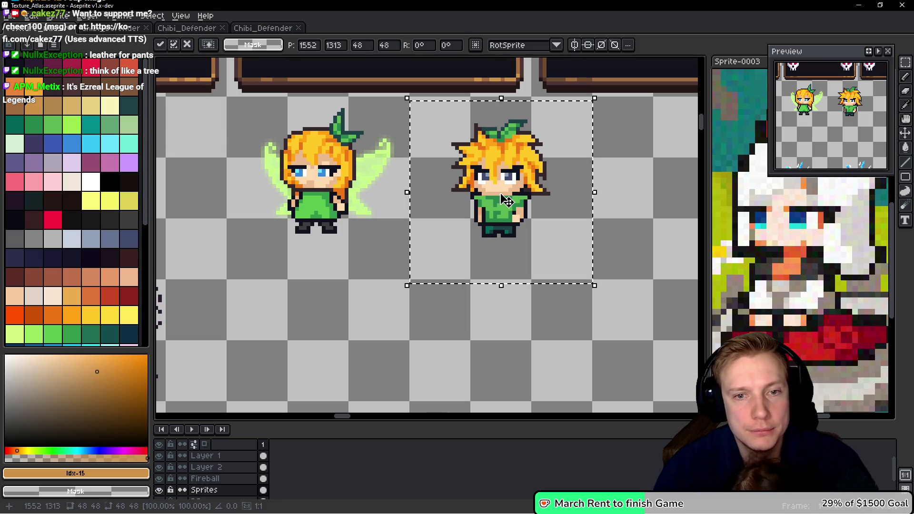
key(Up)
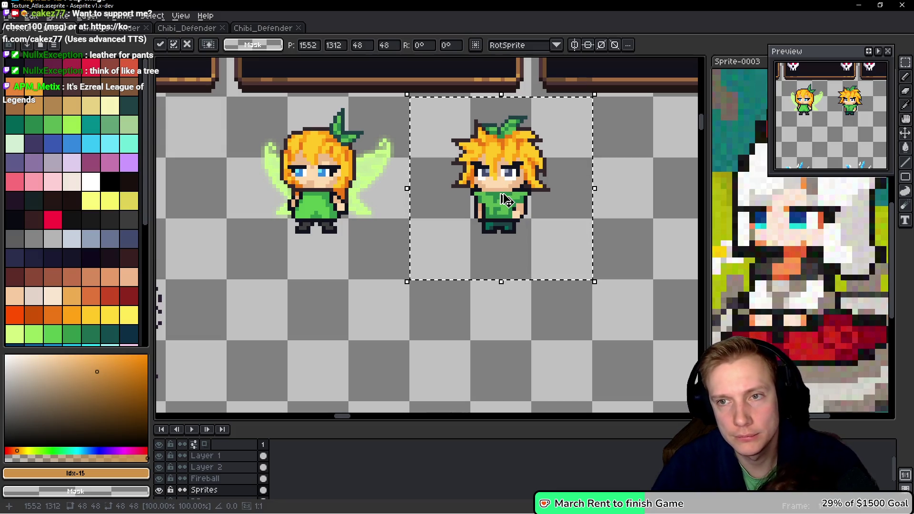
Step: Save Texture_Atlas and re-export it as a sprite sheet
key(ctrl+s)
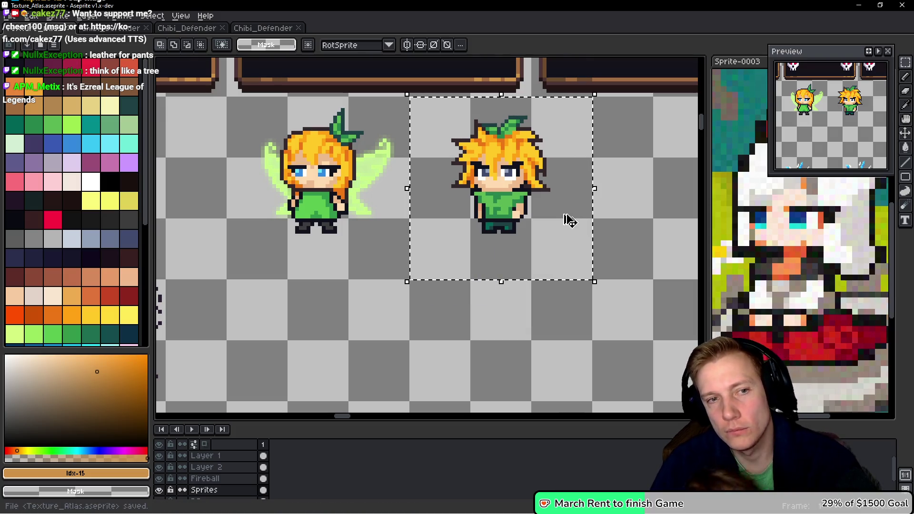
key(ctrl+e)
click(457, 252)
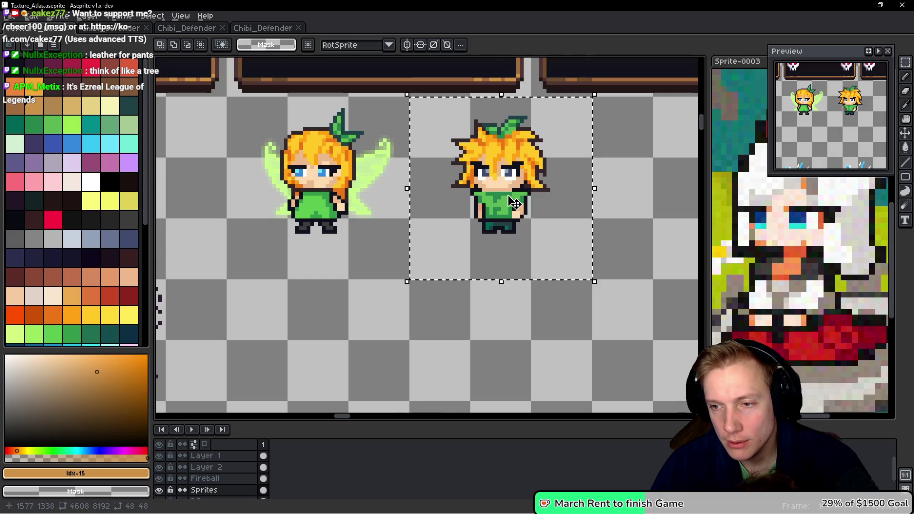
scroll(510, 200, up, 1)
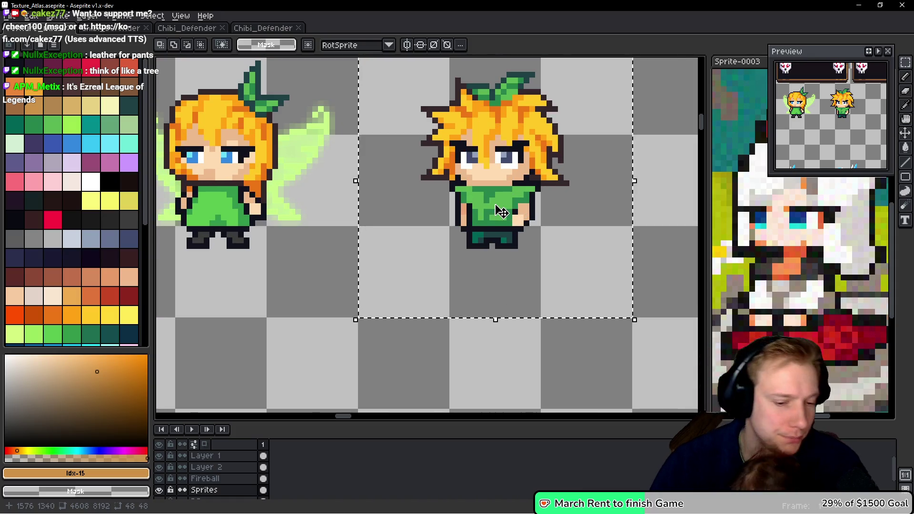
scroll(498, 207, up, 2)
key(w)
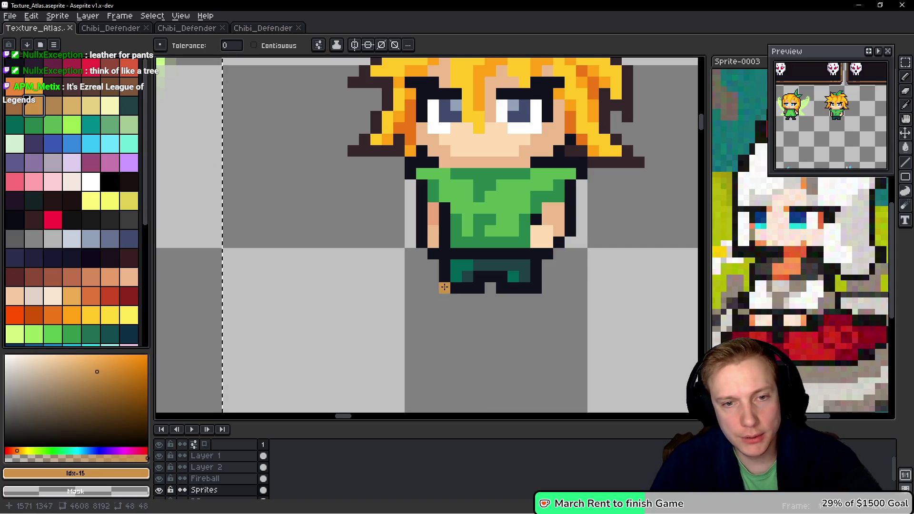
Step: Fill the light teal pants orange and the dark teal pants brown
scroll(447, 284, up, 2)
click(465, 245)
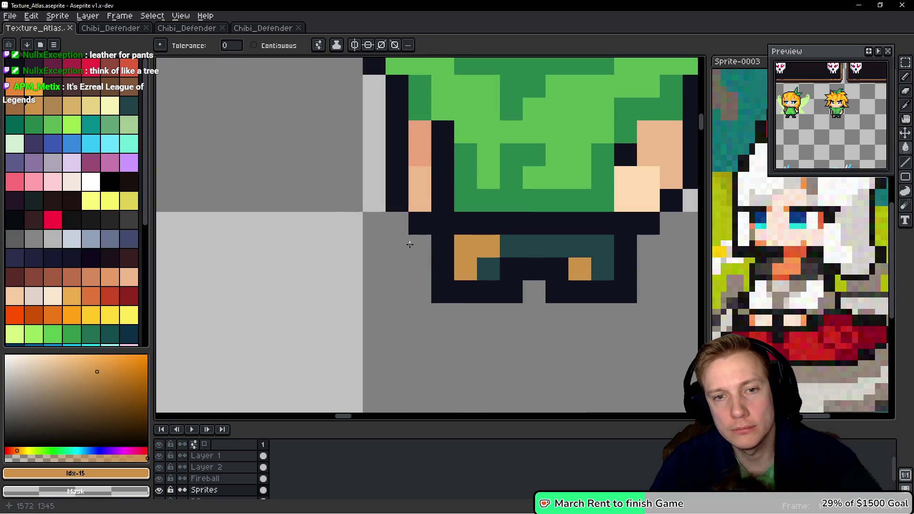
click(129, 88)
click(529, 255)
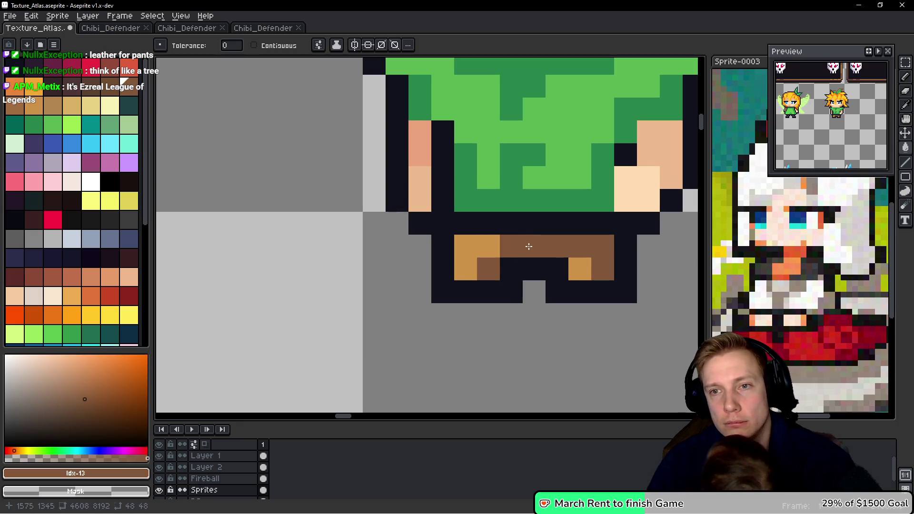
Step: Save the texture atlas and re-export the sprite sheet
scroll(529, 255, down, 3)
key(ctrl+s)
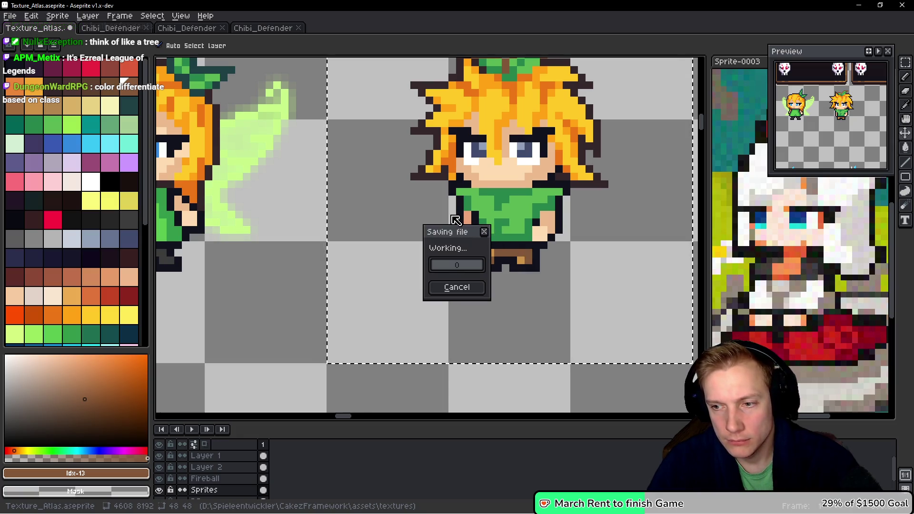
key(ctrl+e)
click(371, 247)
click(444, 251)
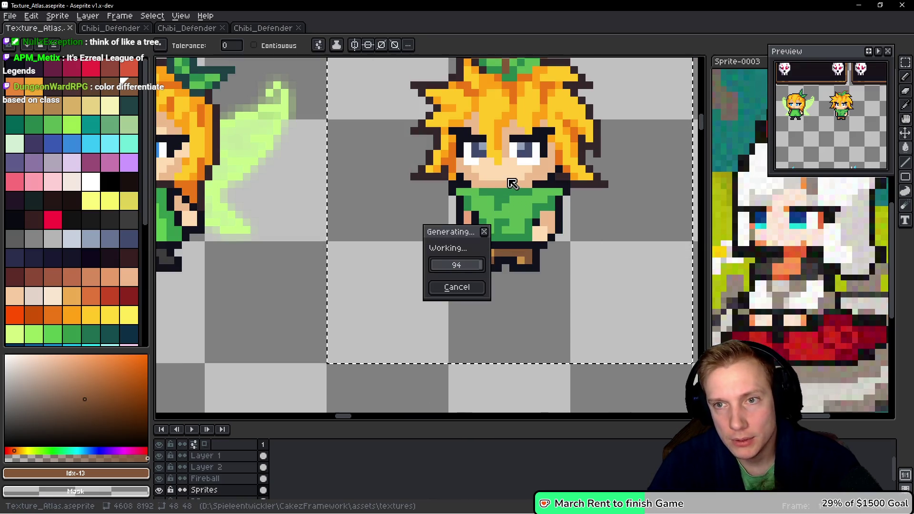
Step: Try black irises with white eye pixels, then undo the stray white pixel
scroll(443, 139, up, 2)
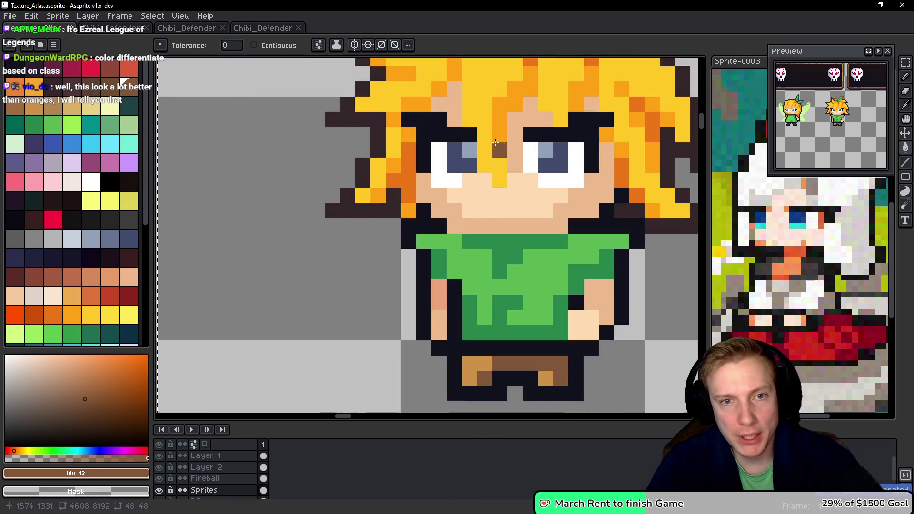
alt+click(450, 188)
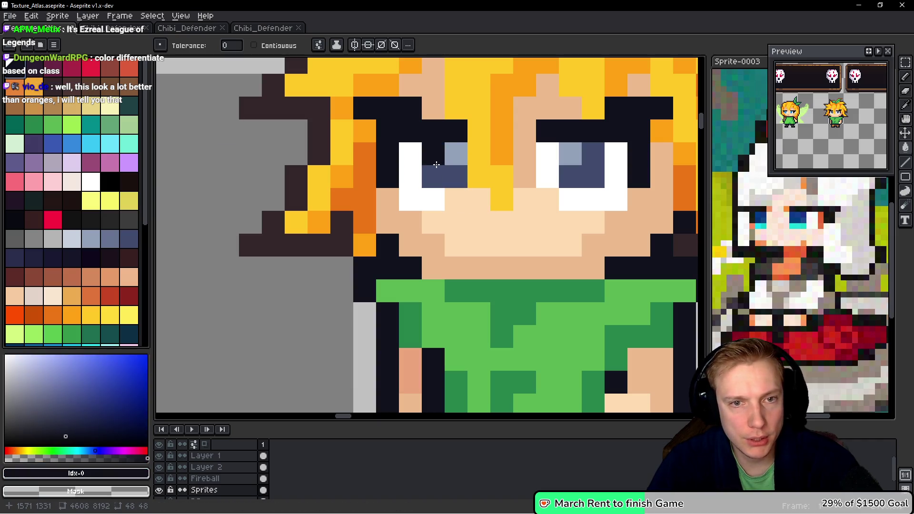
key(g)
click(436, 171)
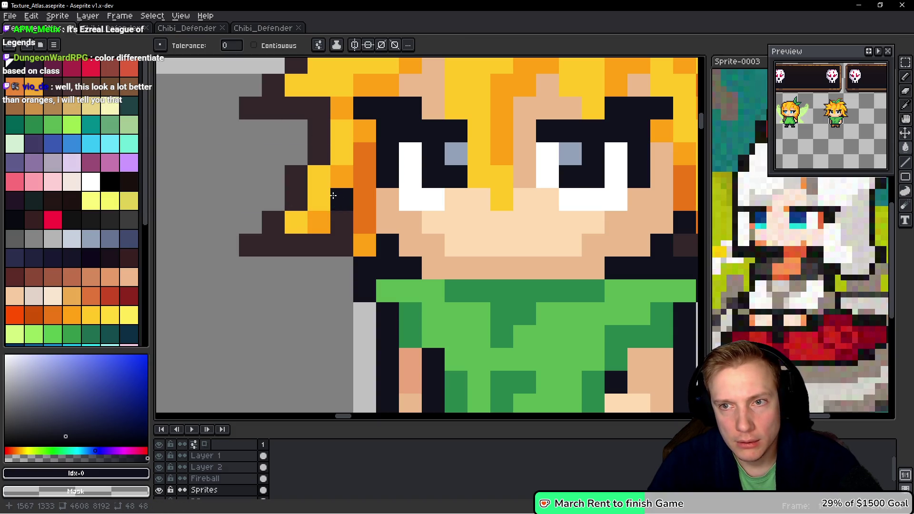
alt+click(593, 199)
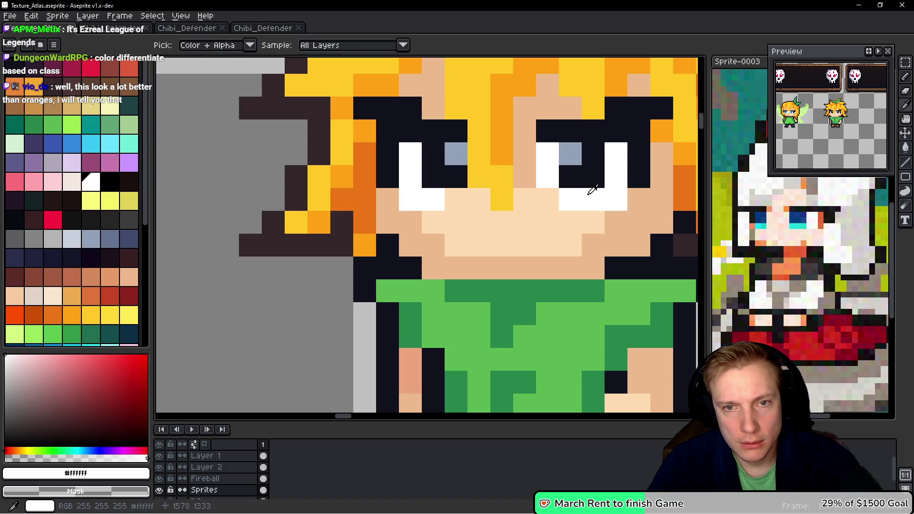
click(570, 152)
click(456, 154)
click(557, 195)
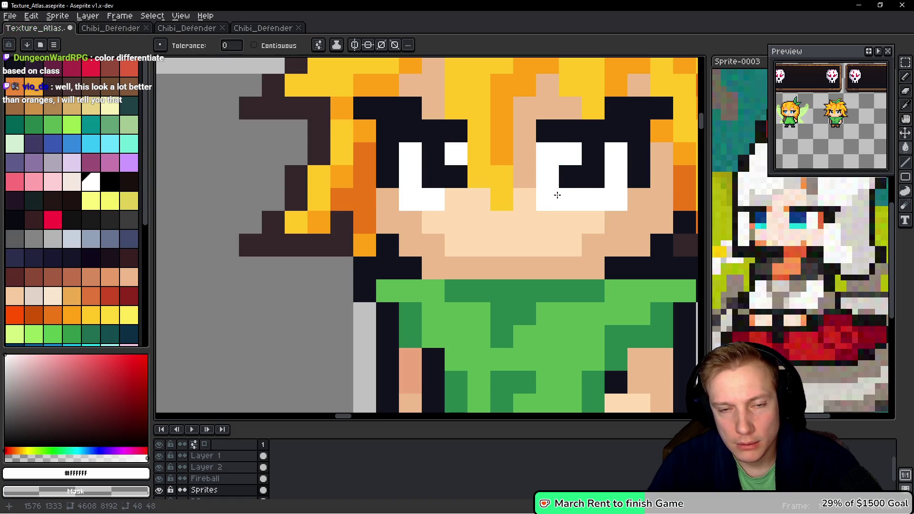
key(ctrl+z)
key(ctrl+z)
key(ctrl+z)
key(ctrl+z)
key(g)
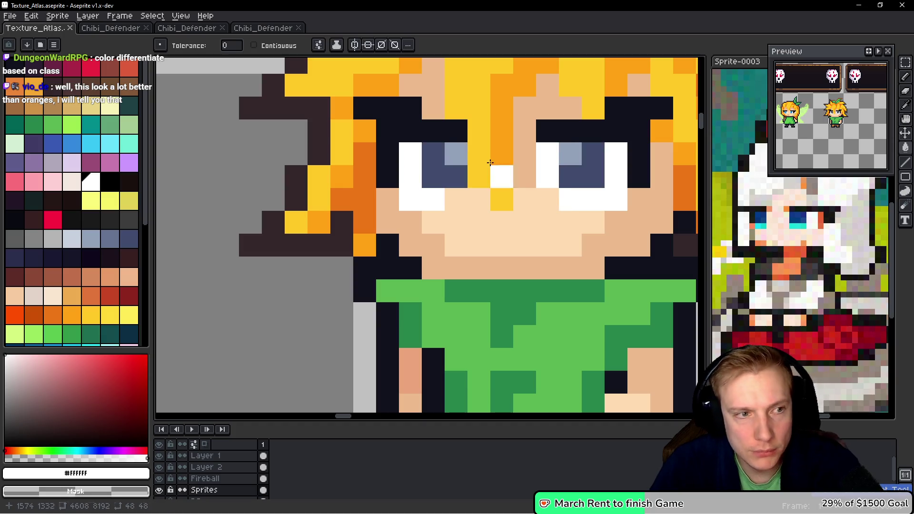
Step: Fill the irises dark green and the inner eye pixels lighter green
click(69, 143)
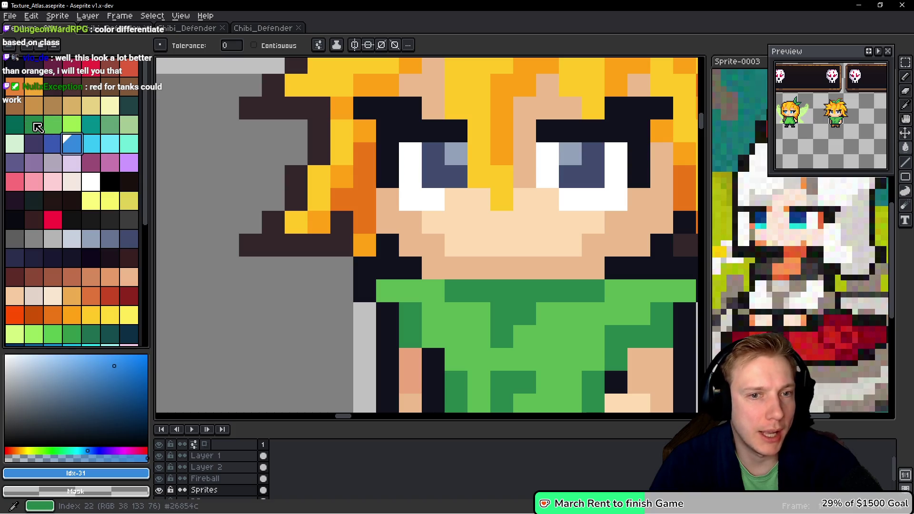
click(30, 131)
click(431, 170)
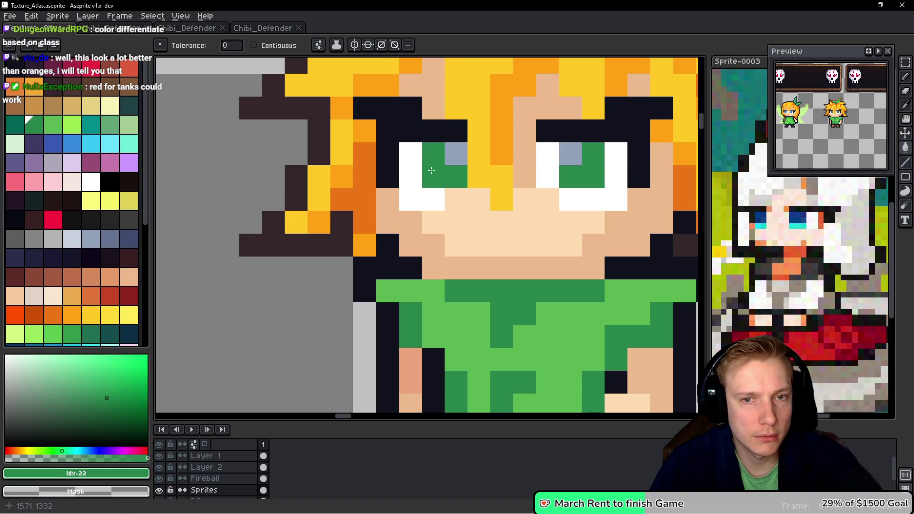
key(minus)
key(minus)
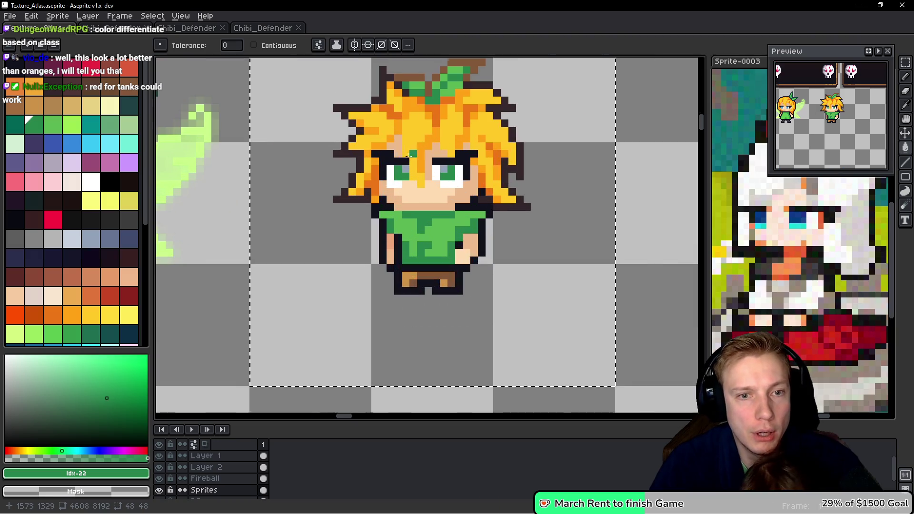
click(71, 127)
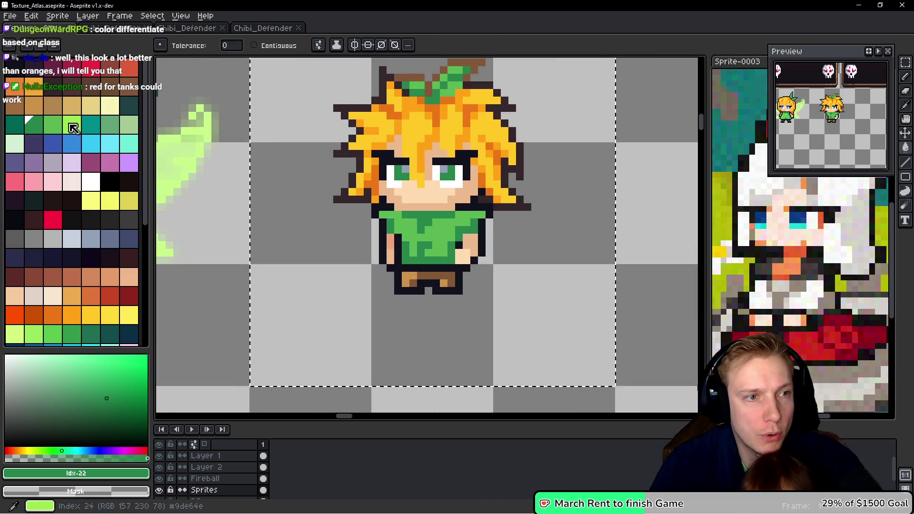
click(405, 169)
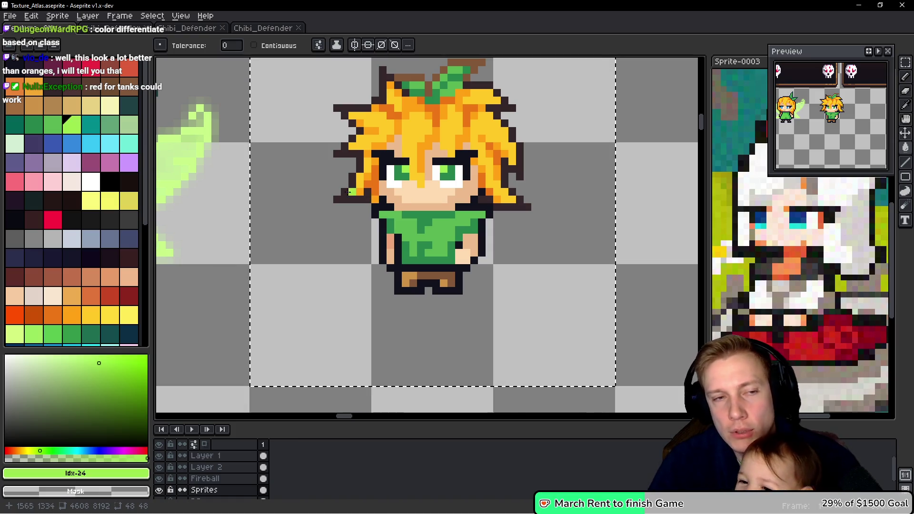
scroll(455, 184, down, 5)
scroll(431, 166, up, 4)
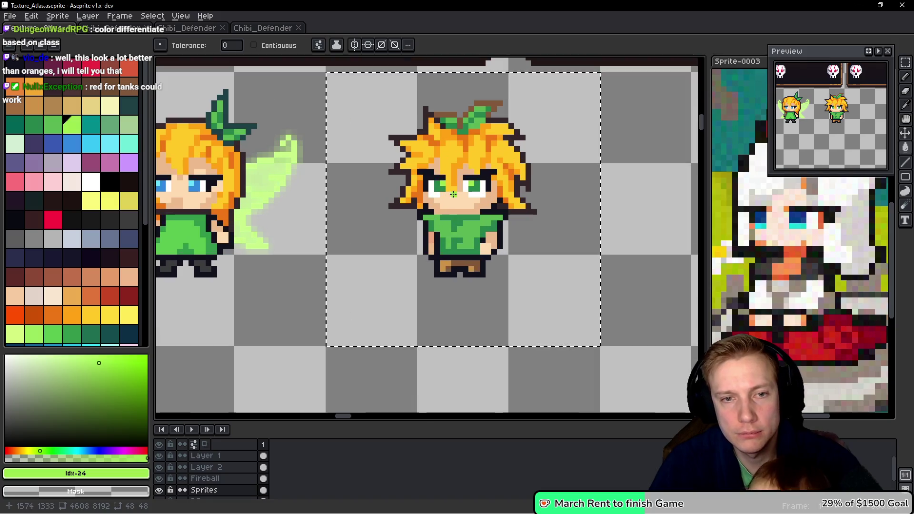
scroll(376, 172, up, 1)
key(m)
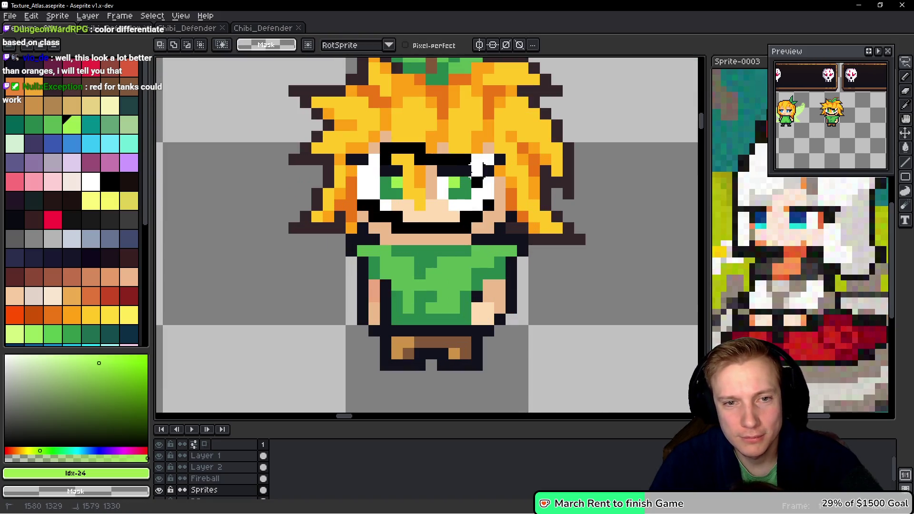
Step: Fill the irises magenta and the eye highlights light pink
key(g)
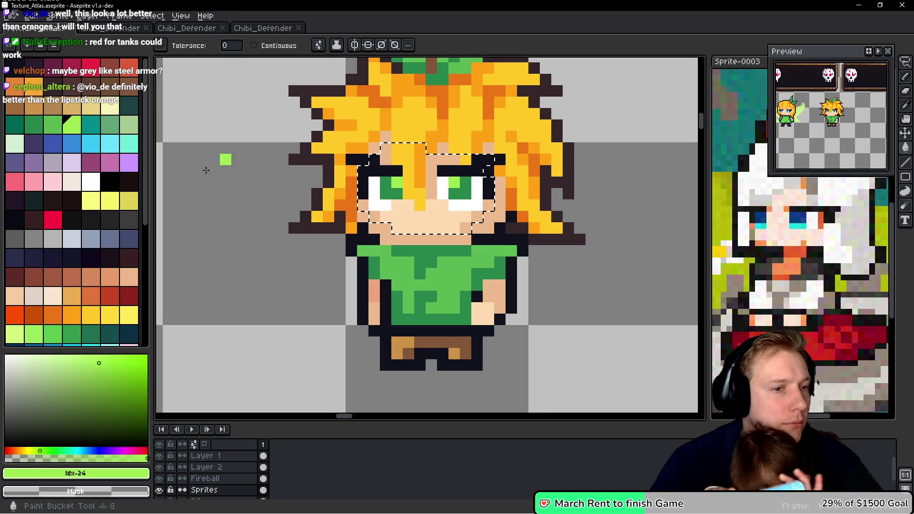
scroll(72, 210, down, 3)
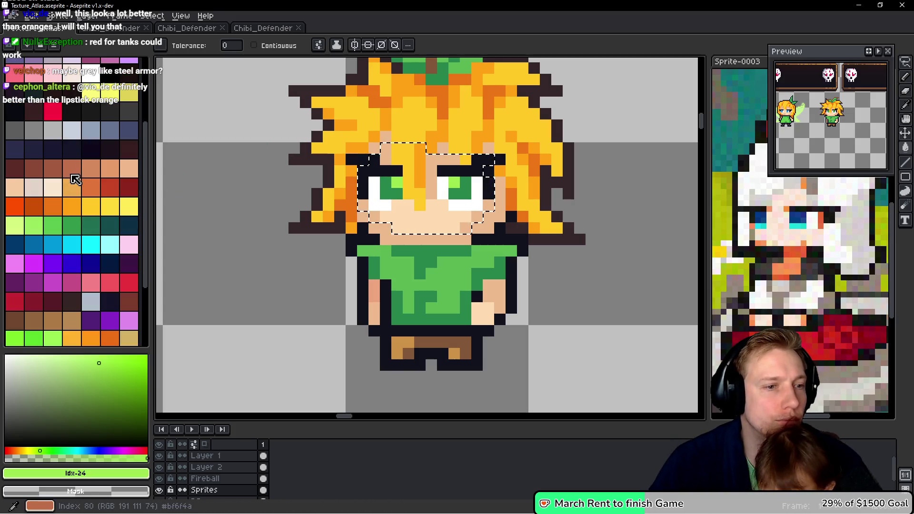
click(34, 263)
click(381, 182)
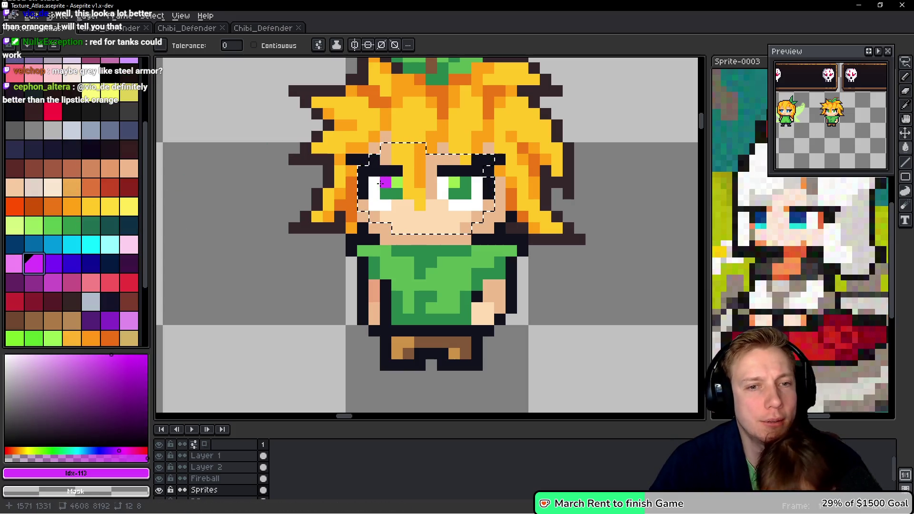
click(395, 193)
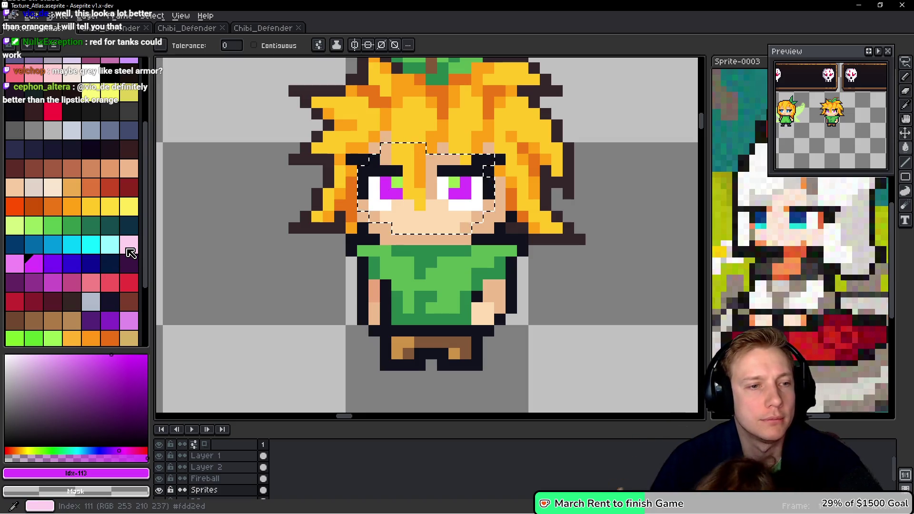
click(129, 245)
click(363, 216)
click(397, 183)
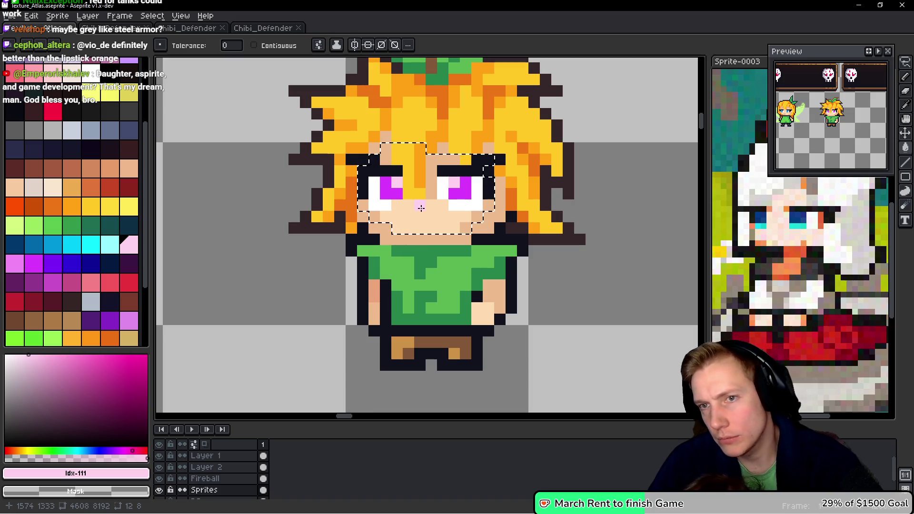
Step: Save the atlas and export it to Texture_Atlas.png
key(ctrl+s)
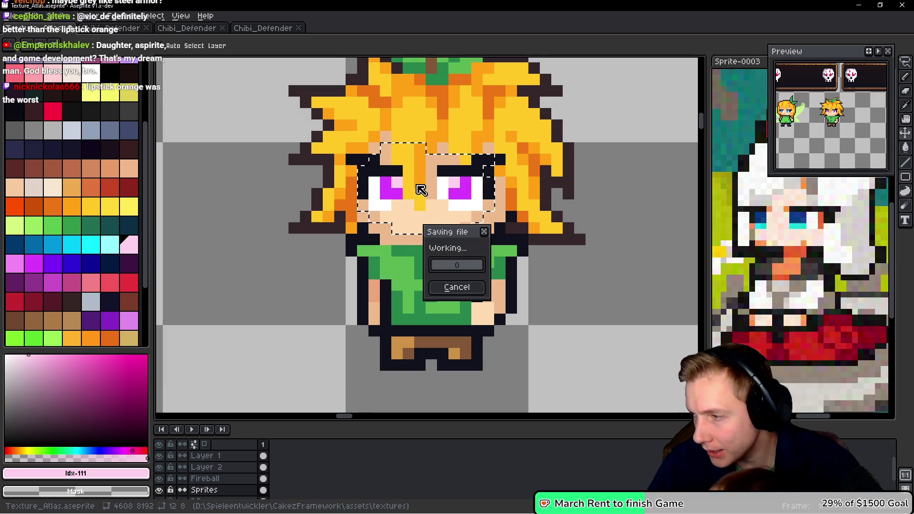
key(ctrl+e)
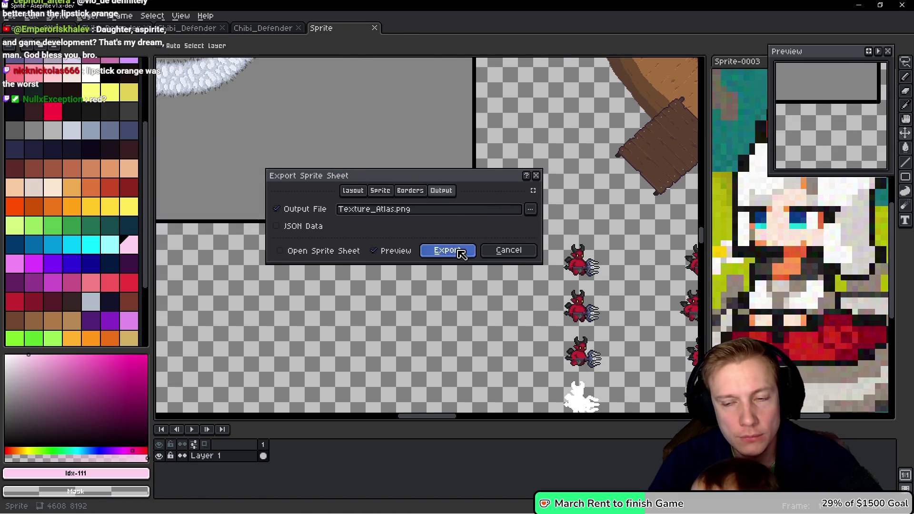
click(462, 254)
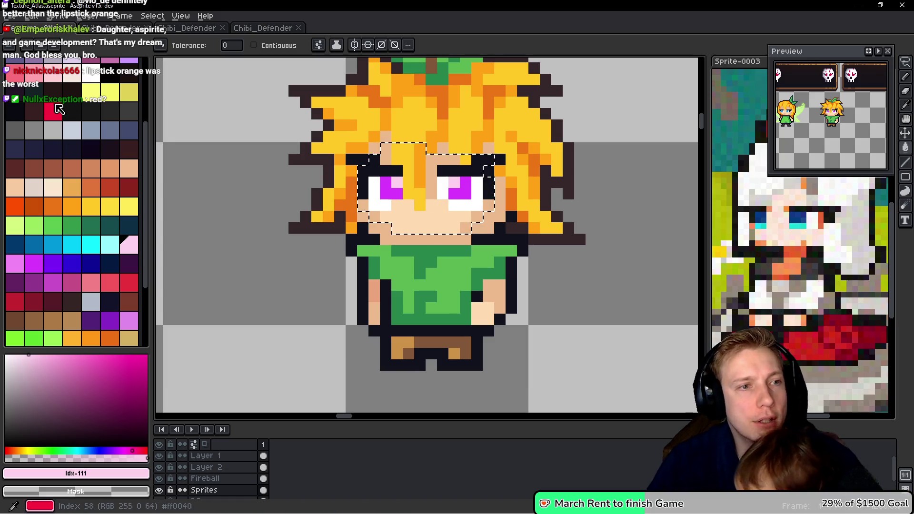
Step: Recolour the magenta irises and pink highlights red, then choose pink for the highlights
click(59, 109)
click(387, 192)
click(410, 191)
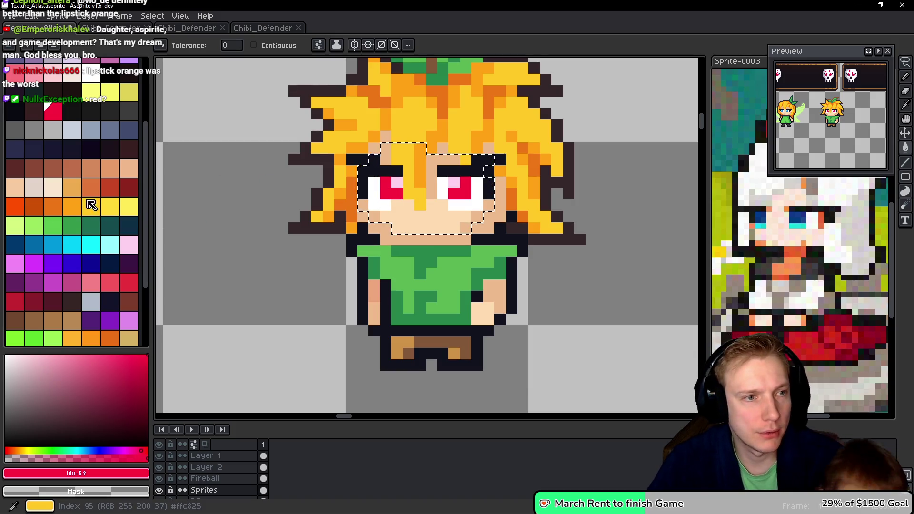
scroll(75, 181, up, 3)
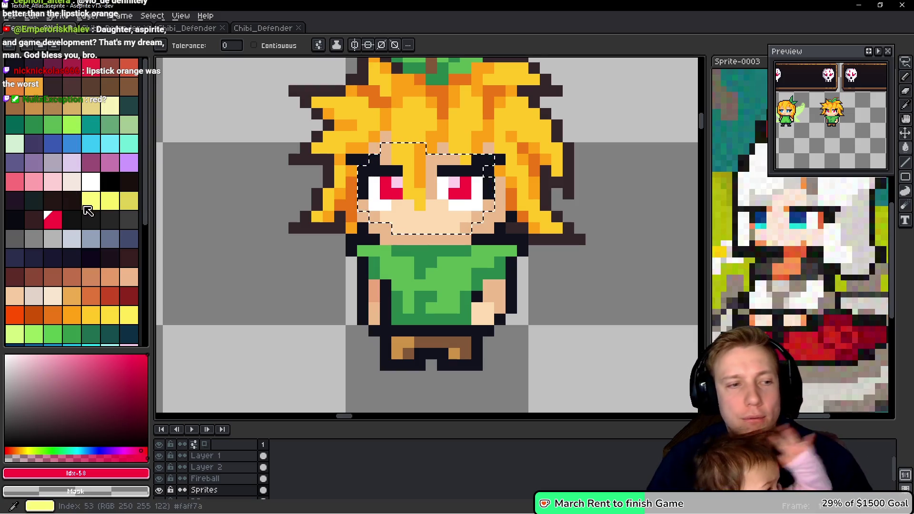
scroll(88, 204, down, 3)
click(54, 73)
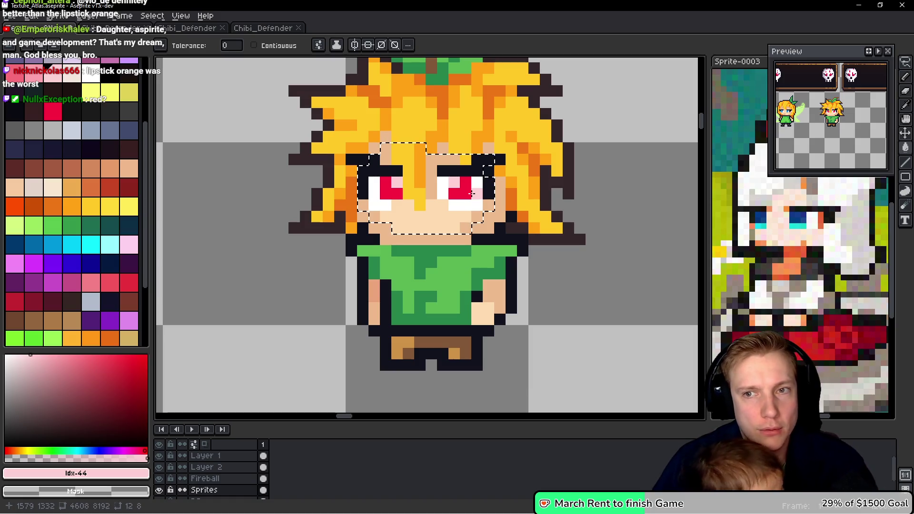
Step: Save the atlas again and re-export the updated sprite sheet
key(ctrl+s)
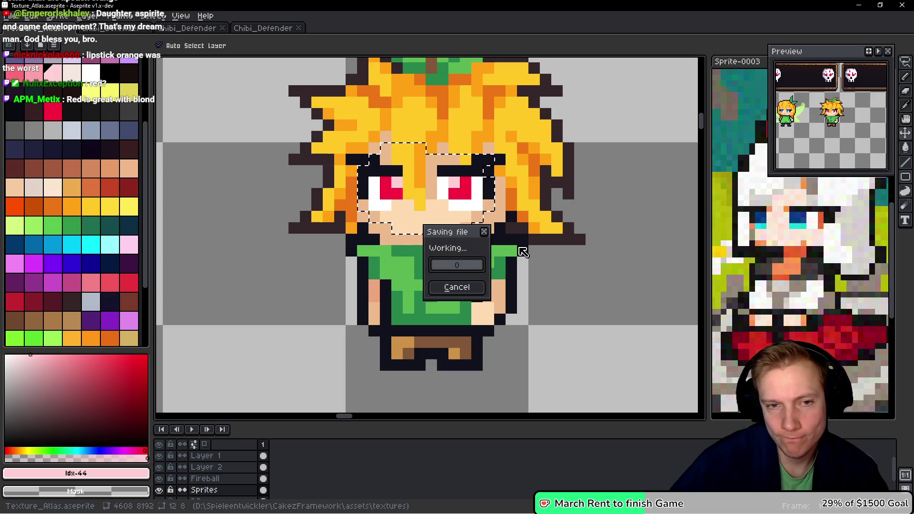
key(ctrl+e)
click(449, 251)
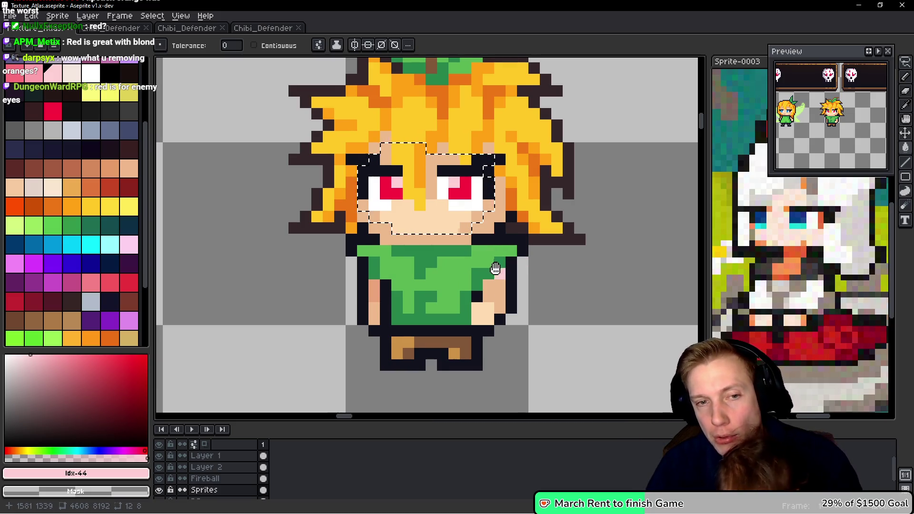
Step: Fill the brown leaf outline and a stray pixel with dark teal, then save the atlas
scroll(512, 193, up, 1)
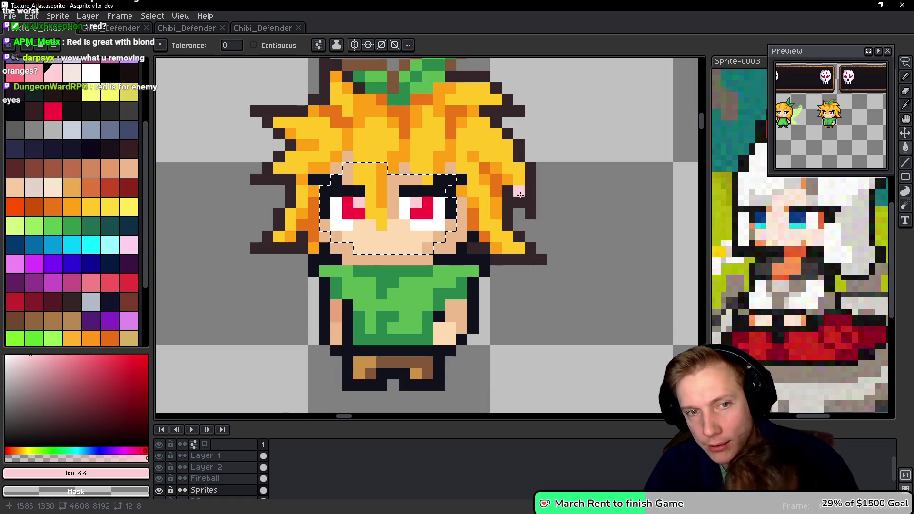
scroll(521, 195, down, 2)
scroll(395, 128, up, 4)
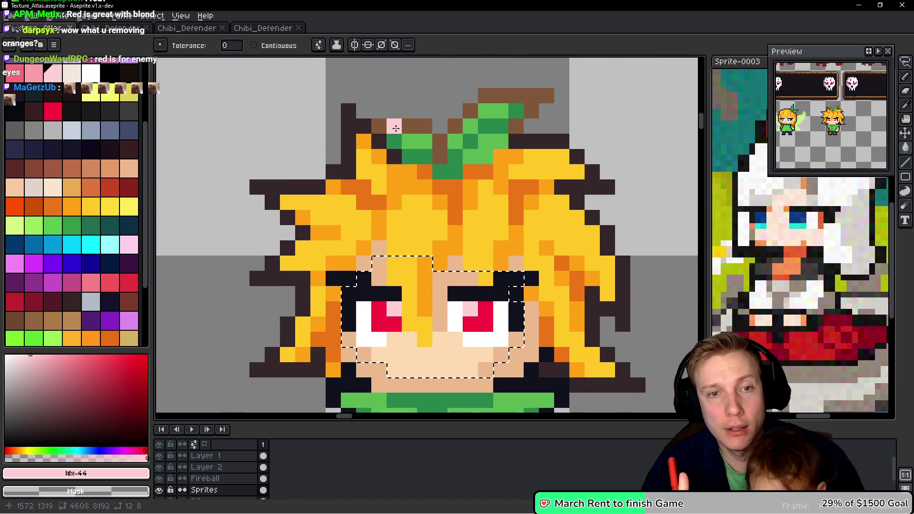
key(q)
mouse_move(503, 61)
mouse_down()
mouse_move(350, 139)
mouse_move(567, 109)
mouse_move(505, 62)
mouse_up()
scroll(466, 102, up, 1)
key(g)
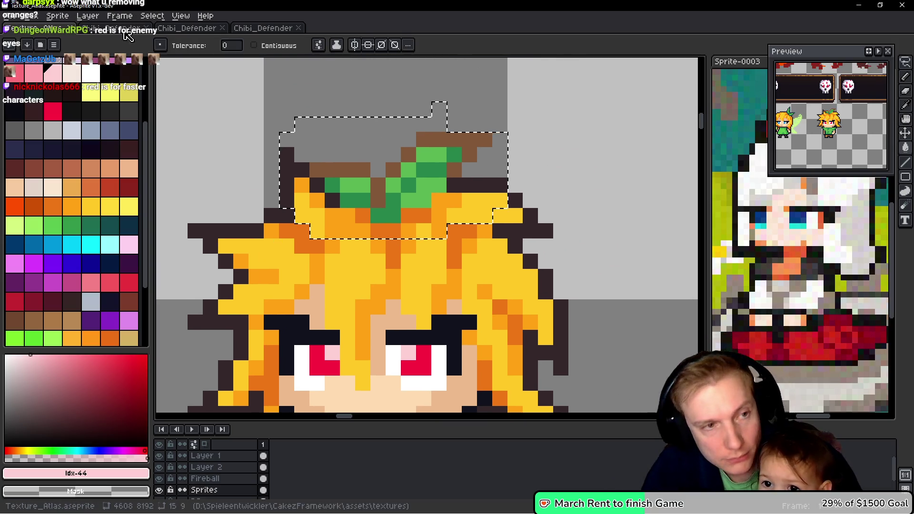
scroll(86, 132, up, 3)
click(128, 107)
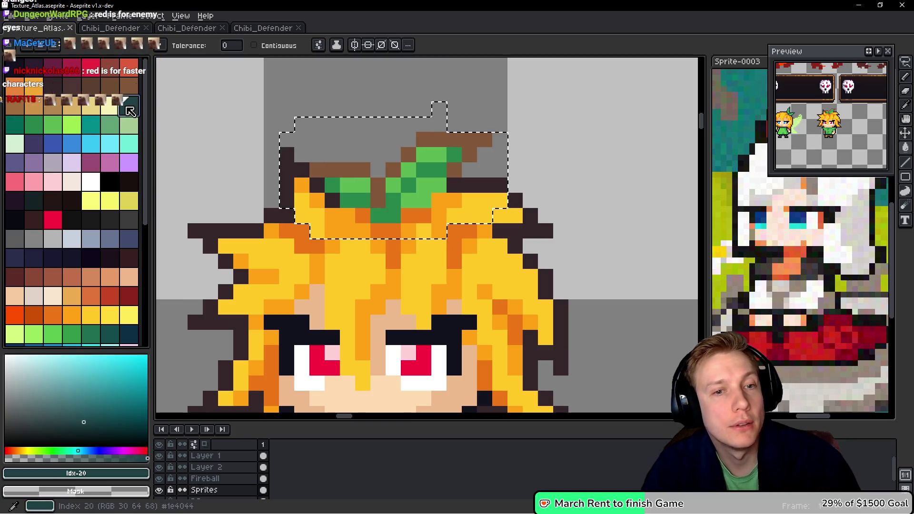
click(336, 168)
click(350, 160)
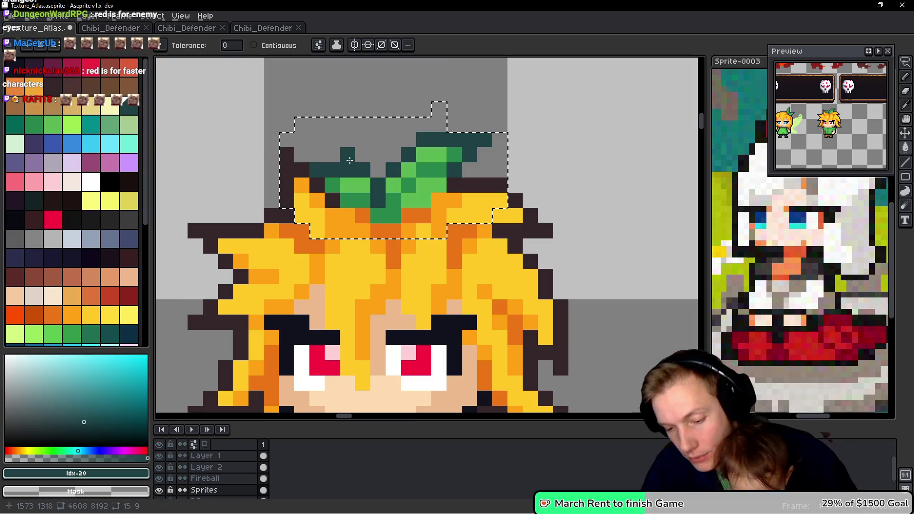
key(ctrl+s)
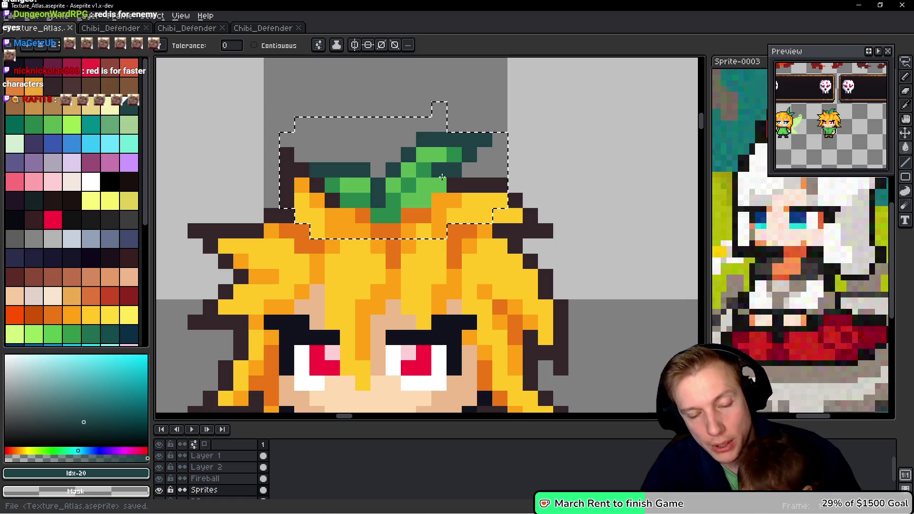
Step: Pencil extra dark teal outline pixels around the leaf, undoing the last one
key(b)
drag(439, 201, 416, 216)
click(348, 201)
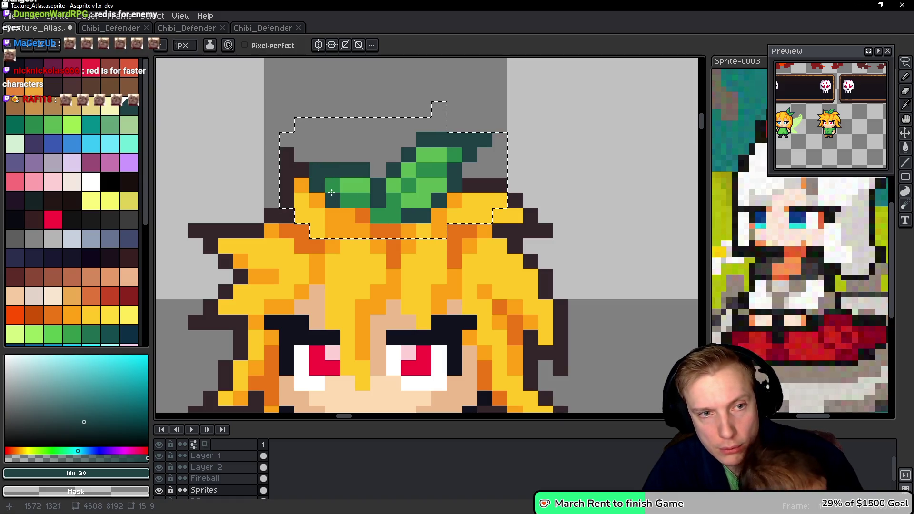
click(347, 217)
click(362, 217)
click(379, 240)
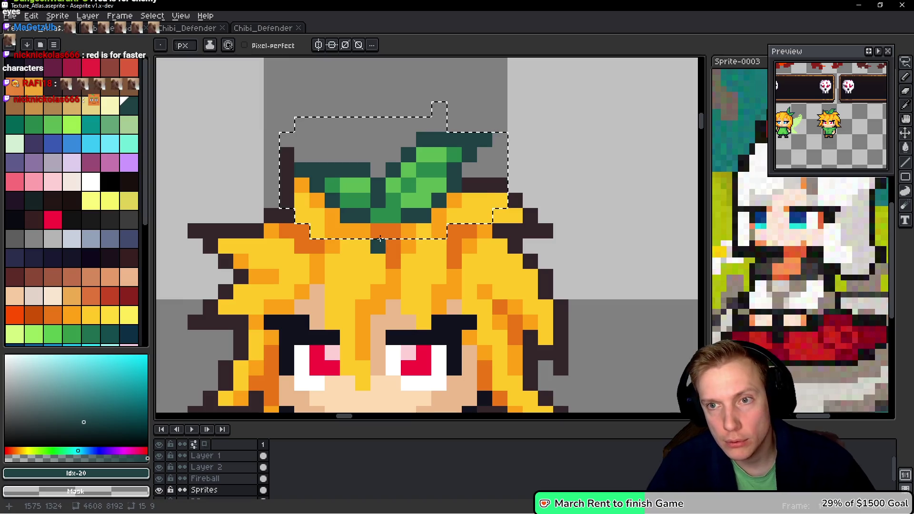
key(ctrl+z)
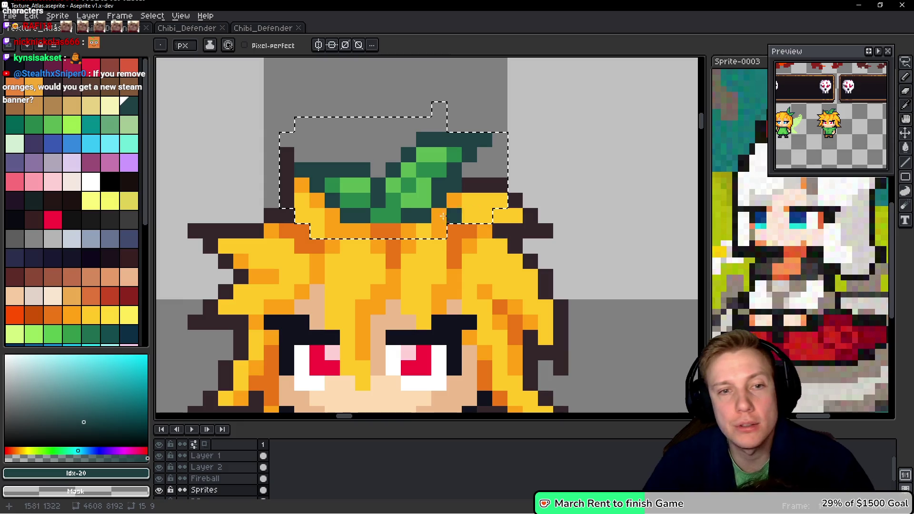
Step: Sample the leaf's light green and paint a light green pixel on the leaf
alt+click(437, 185)
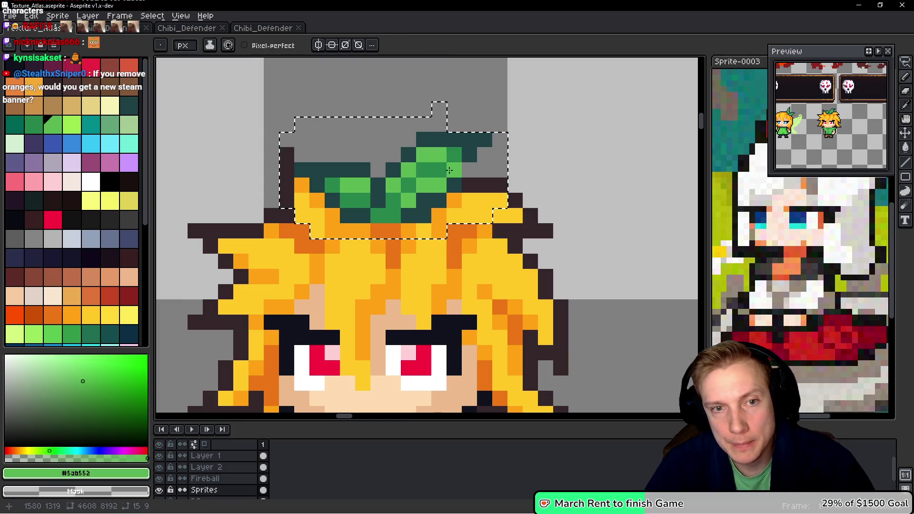
alt+click(477, 146)
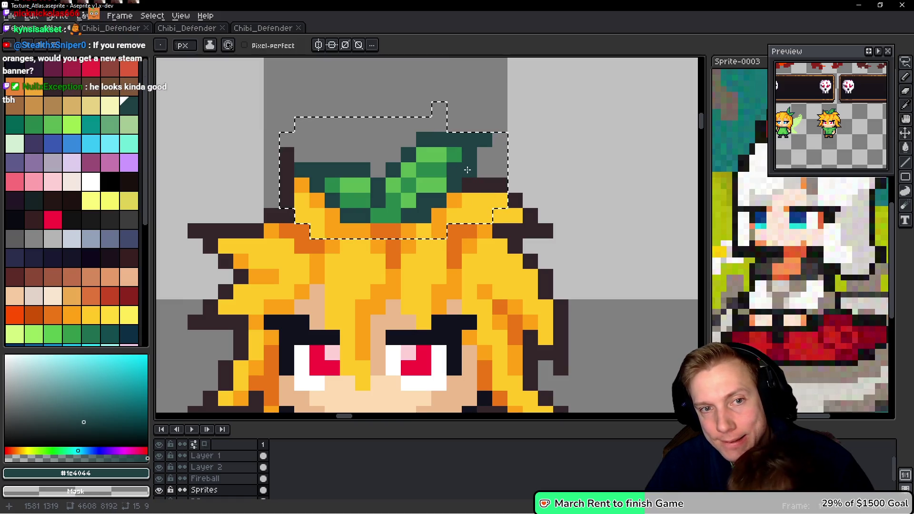
alt+click(448, 170)
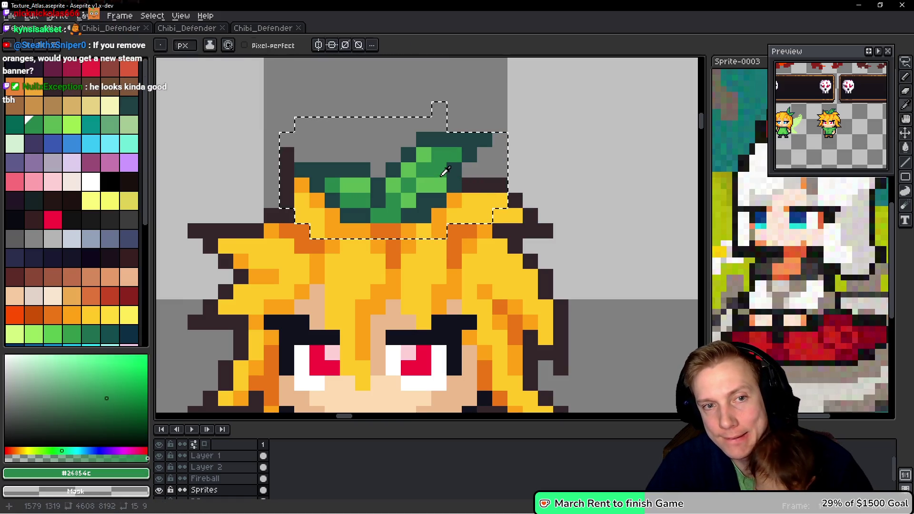
alt+click(445, 171)
click(457, 205)
Step: Undo the stray pixel, paint the leaf's top pixel light green and outline its upper-left edge dark teal
key(ctrl+z)
alt+click(440, 186)
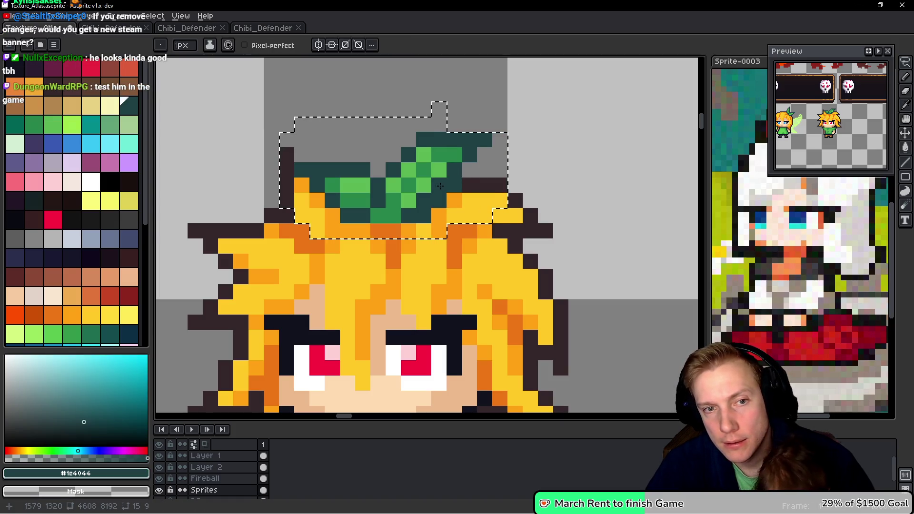
alt+click(477, 184)
alt+click(423, 195)
click(410, 158)
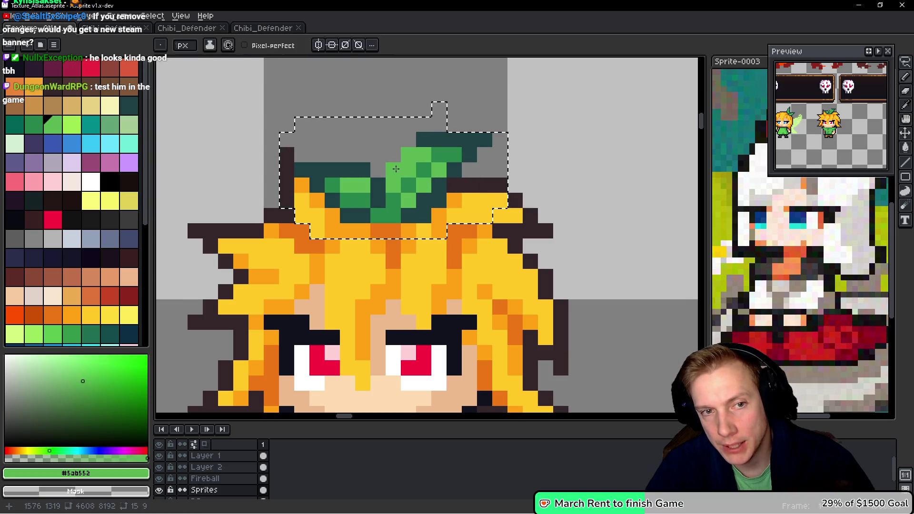
alt+click(379, 185)
drag(408, 140, 385, 170)
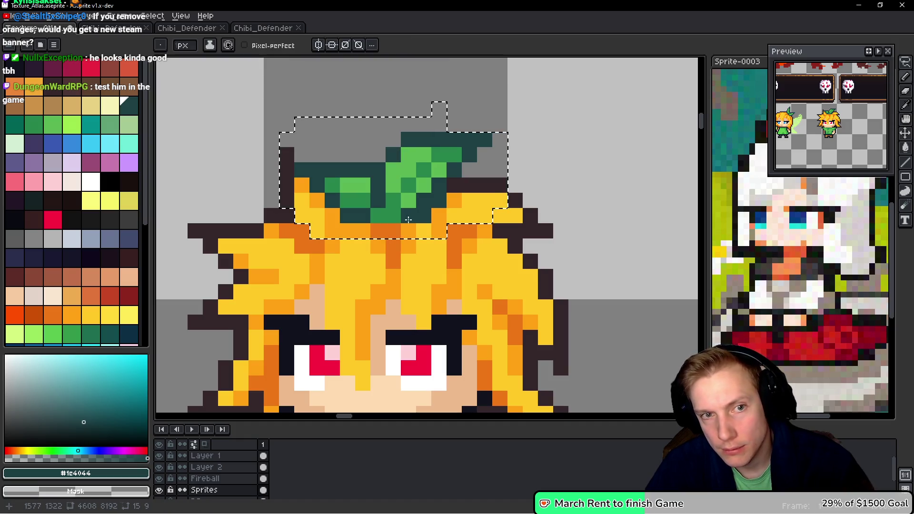
click(402, 150)
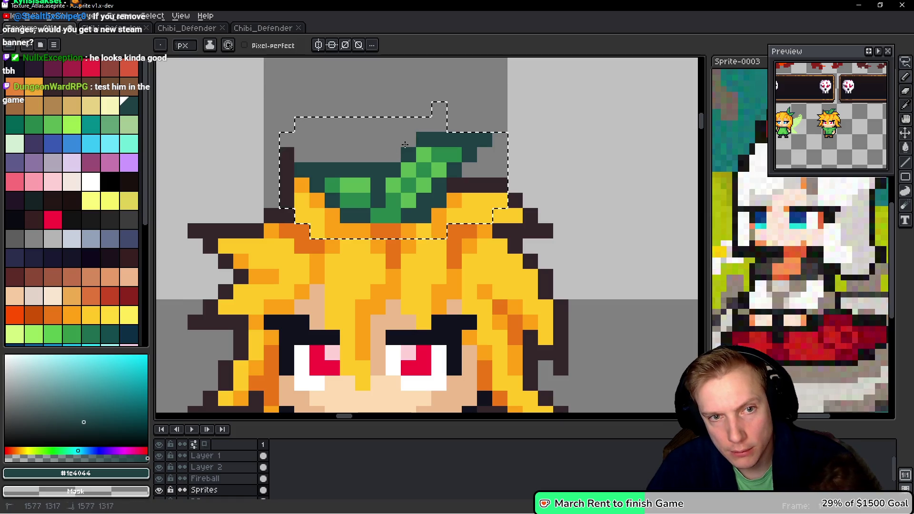
Step: Repaint the teal pixels at the leaf's base orange so it blends into the hair
alt+click(441, 190)
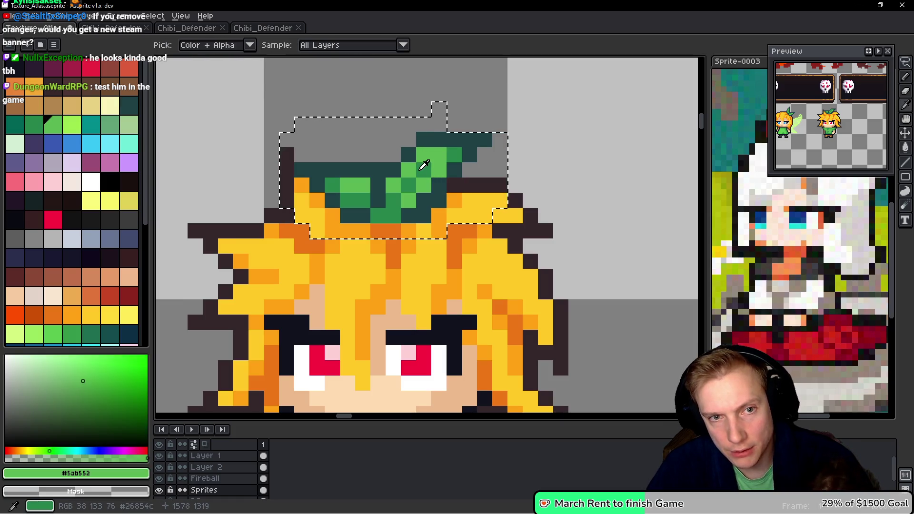
alt+click(445, 217)
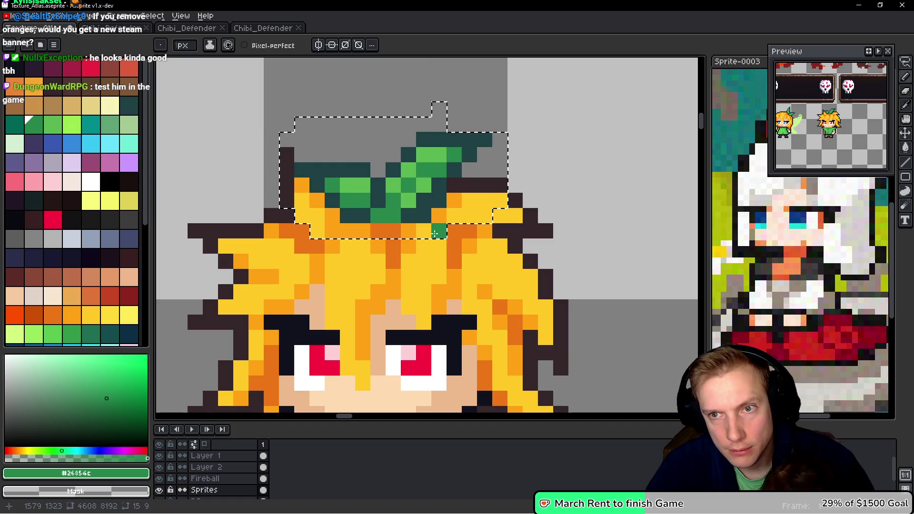
alt+click(427, 214)
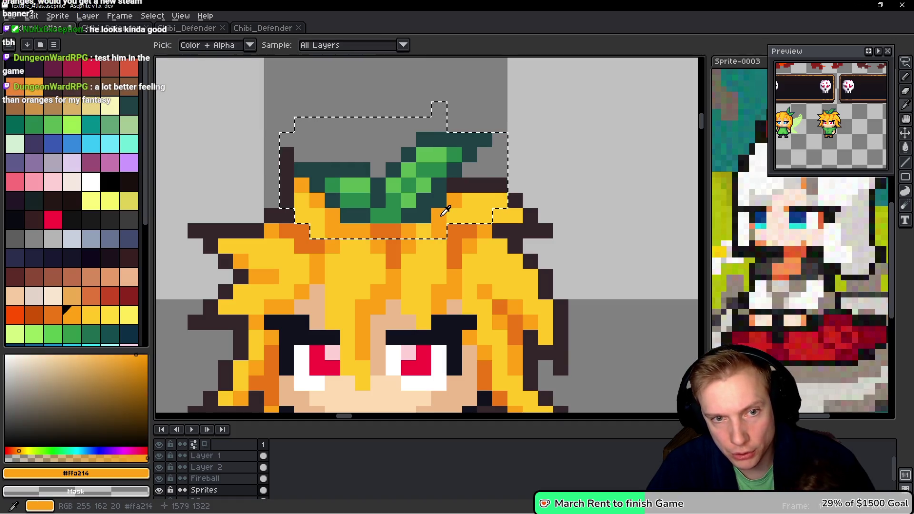
click(439, 200)
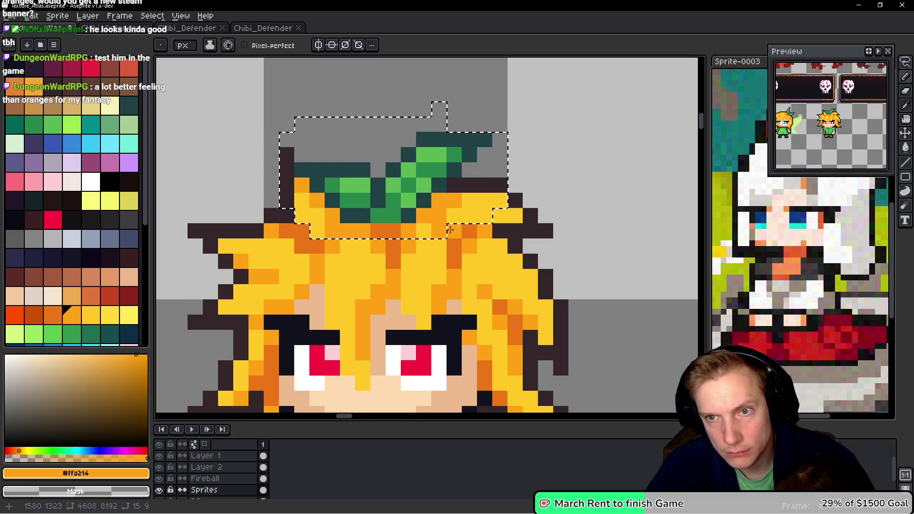
alt+click(408, 213)
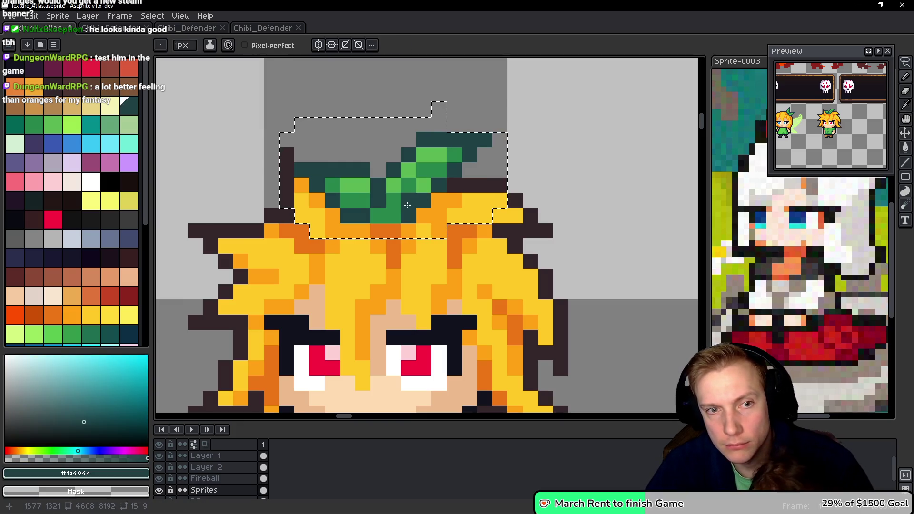
alt+click(439, 217)
drag(418, 217, 412, 216)
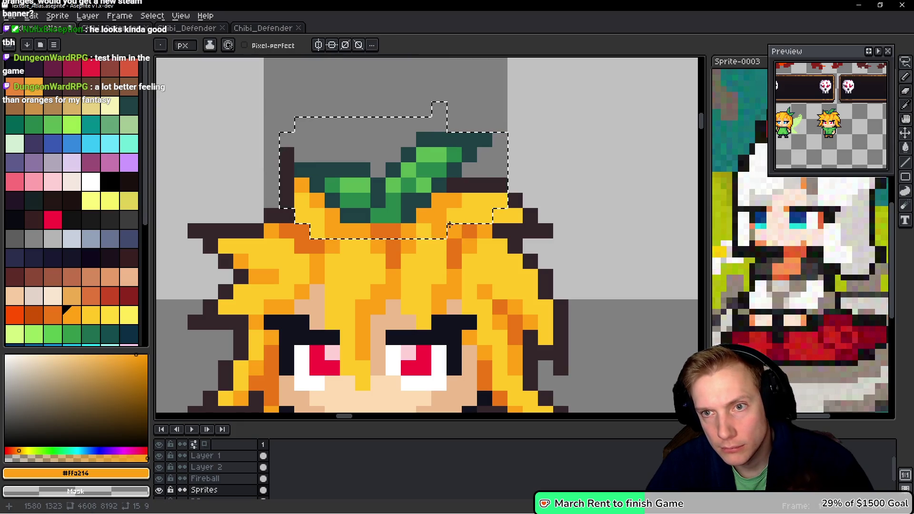
alt+click(390, 219)
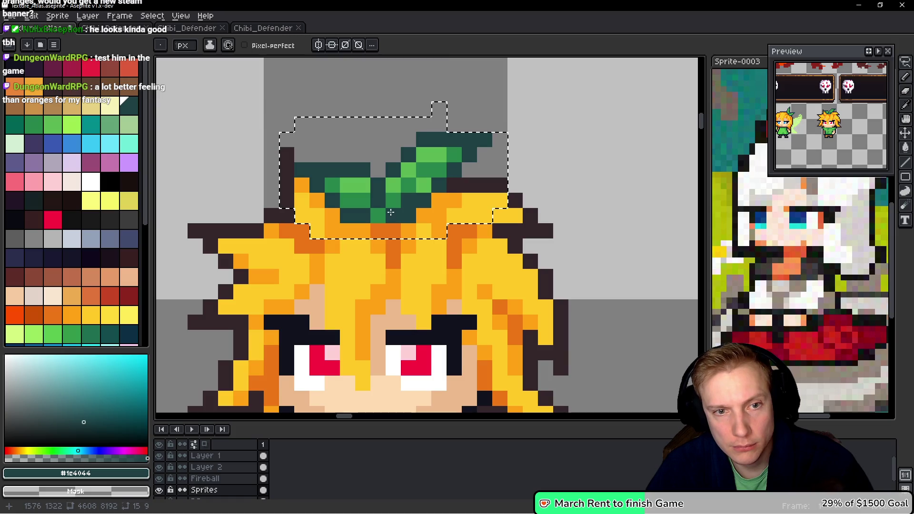
click(390, 228)
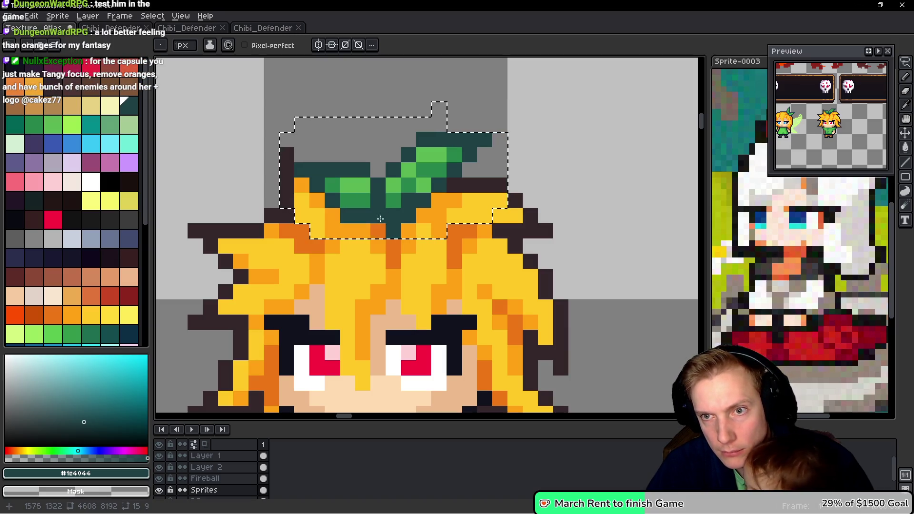
alt+click(380, 231)
click(391, 234)
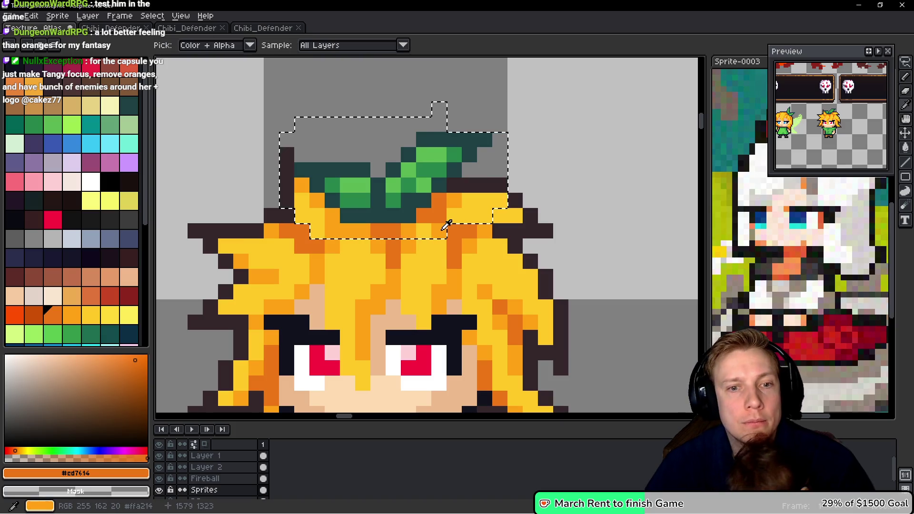
alt+click(440, 224)
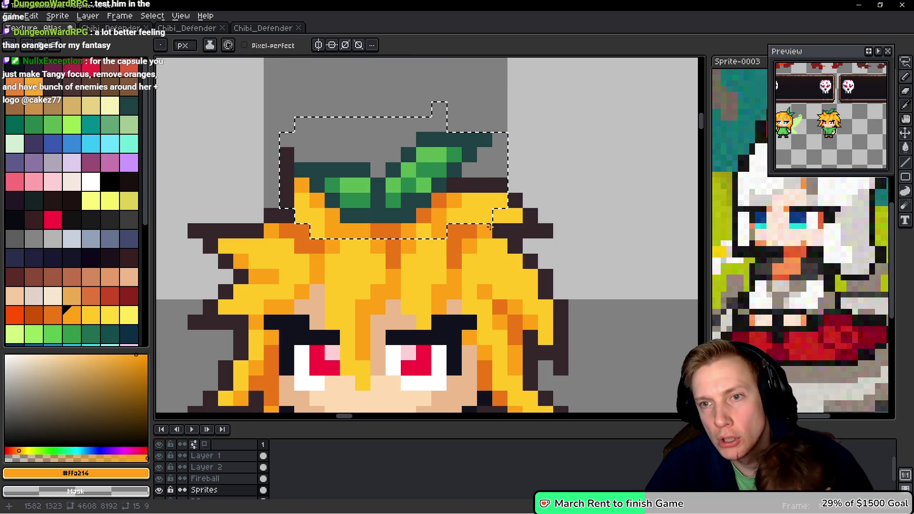
Step: Save Texture_Atlas.aseprite
scroll(490, 227, down, 2)
scroll(510, 228, up, 1)
key(ctrl+s)
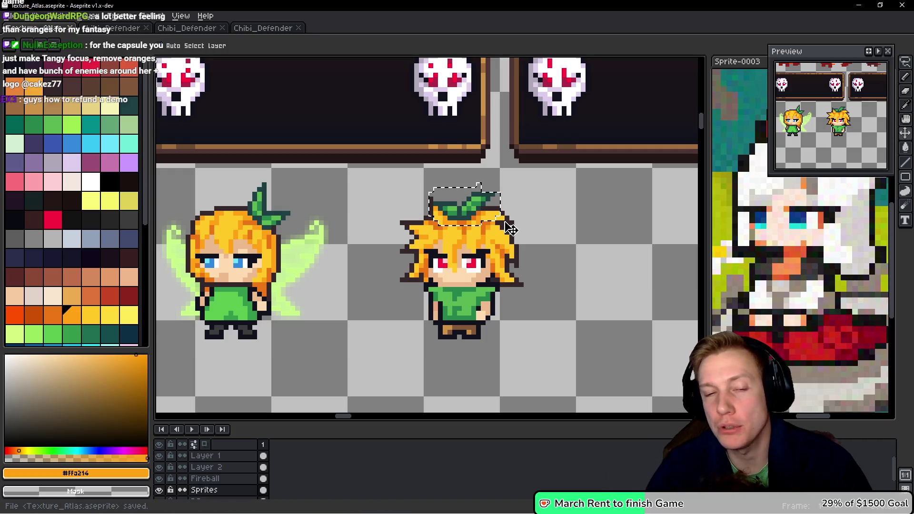
Step: Export the texture atlas as a sprite sheet
key(ctrl+e)
click(464, 249)
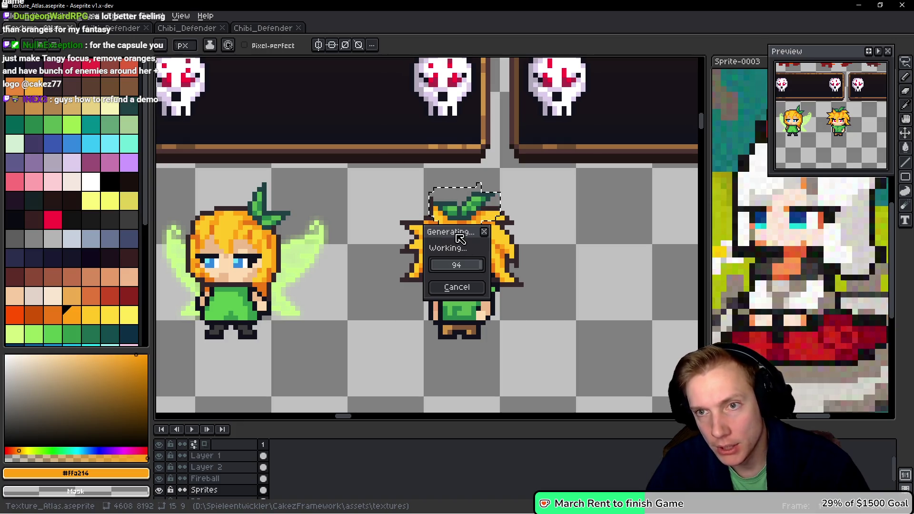
scroll(453, 211, up, 2)
Step: Touch up the leaf-base pixels, turning a green leaf pixel orange
key(ctrl+z)
click(414, 220)
key(ctrl+z)
click(409, 206)
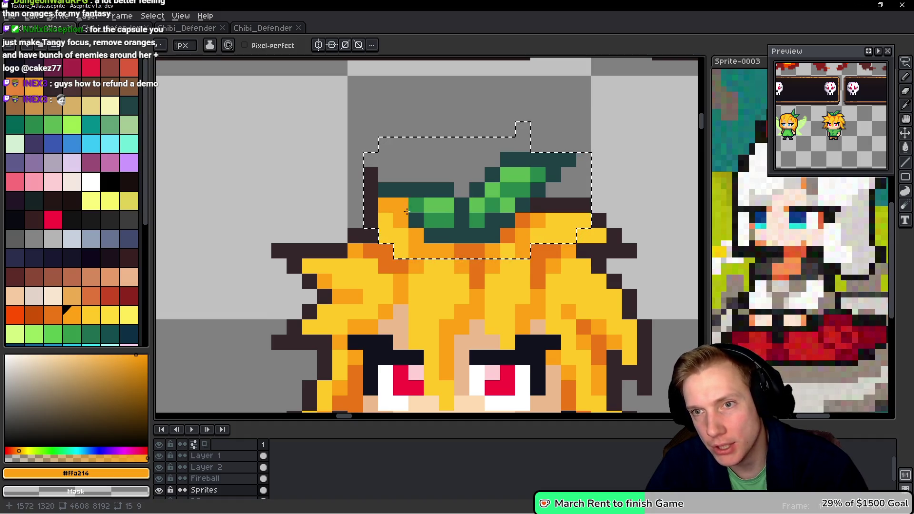
Step: Select the fairy girl's hair leaf with the freehand selection tool
scroll(453, 216, down, 1)
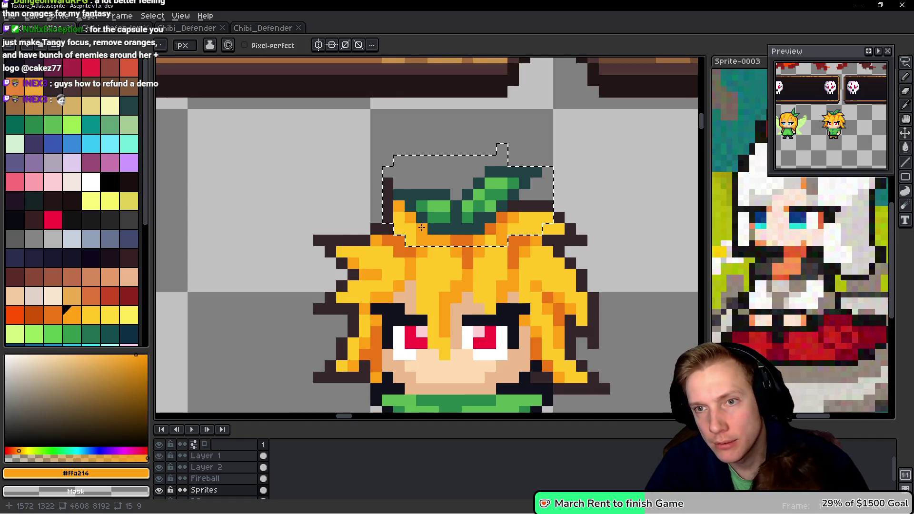
scroll(461, 250, left, 3)
scroll(477, 229, left, 3)
scroll(273, 220, right, 6)
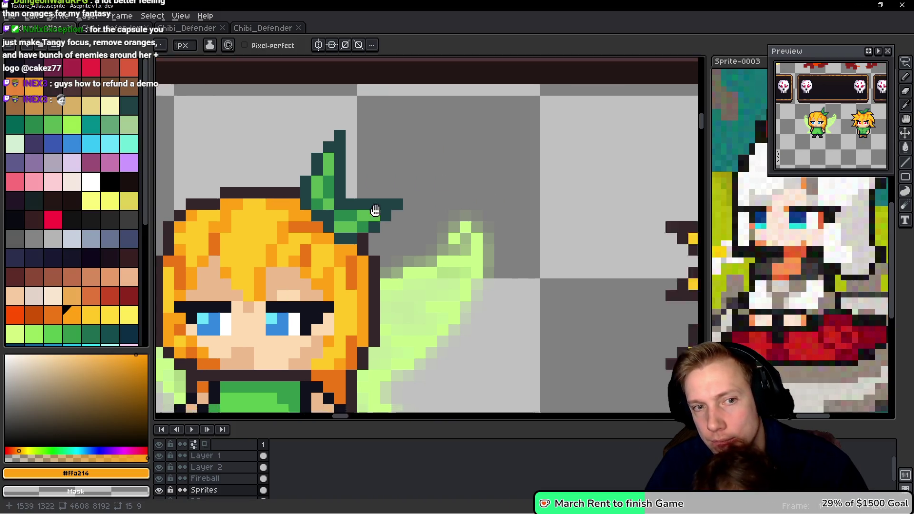
scroll(463, 214, left, 3)
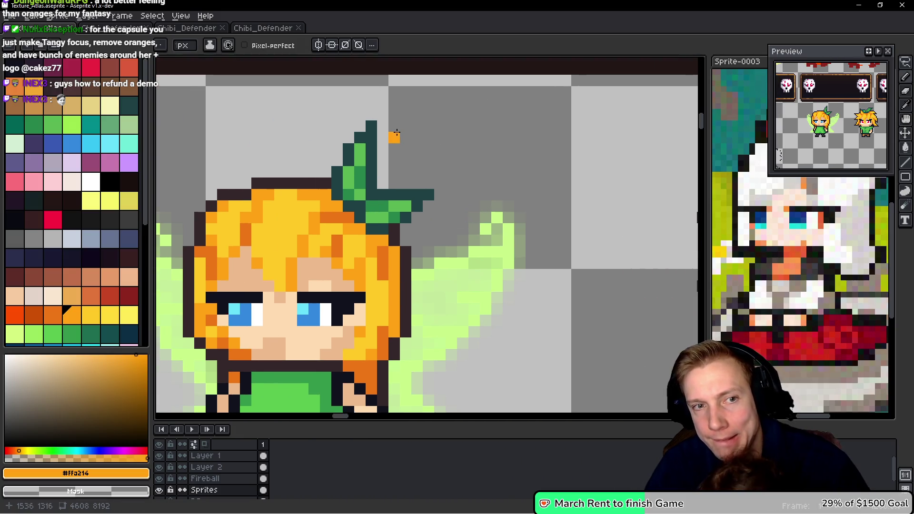
key(q)
mouse_move(365, 114)
mouse_down()
mouse_move(333, 180)
mouse_move(343, 203)
mouse_move(454, 197)
mouse_move(438, 127)
mouse_up()
Step: Copy the selected leaf and paste a copy onto the defender's head, undoing stray strokes
key(ctrl+c)
scroll(302, 180, right, 6)
key(ctrl+v)
mouse_move(436, 210)
mouse_down()
mouse_move(522, 187)
mouse_move(706, 201)
mouse_move(594, 234)
mouse_move(619, 237)
mouse_up()
key(b)
mouse_move(469, 174)
mouse_down()
mouse_move(381, 186)
mouse_move(366, 200)
mouse_up()
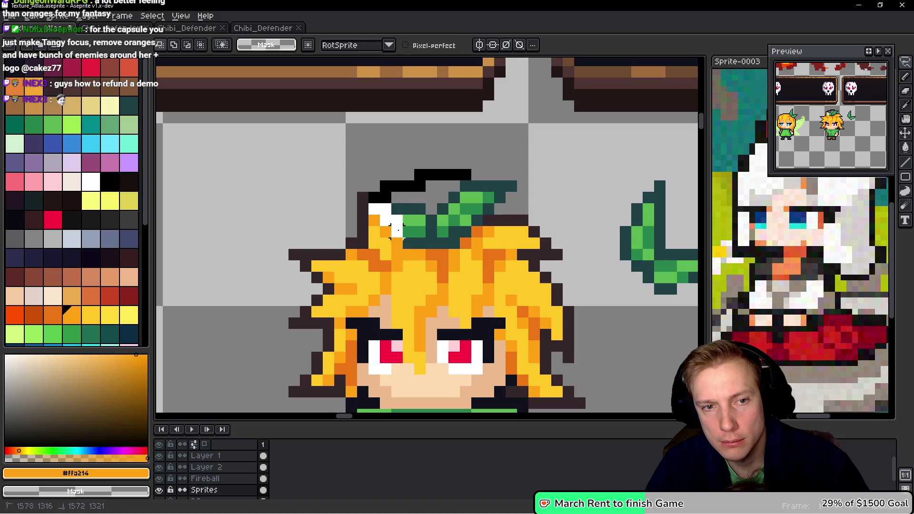
drag(413, 240, 447, 240)
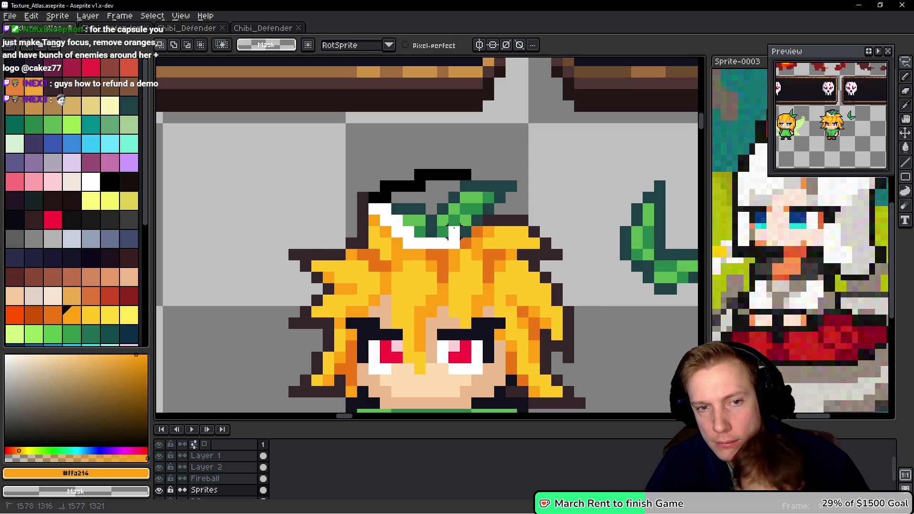
key(ctrl+z)
key(ctrl+z)
key(ctrl+z)
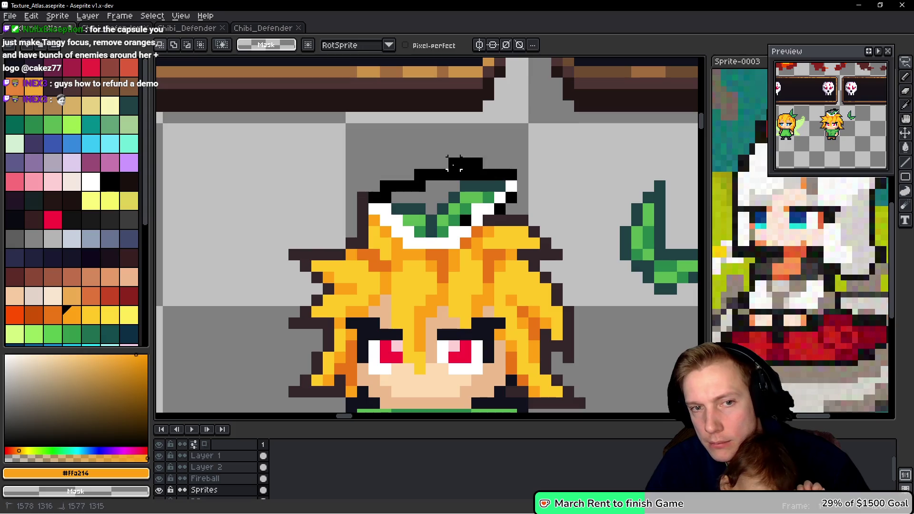
Step: Move the leaf onto the defender's head, nudge it one pixel down and left, and place it
mouse_move(433, 193)
mouse_down()
mouse_move(704, 186)
mouse_move(555, 190)
mouse_up()
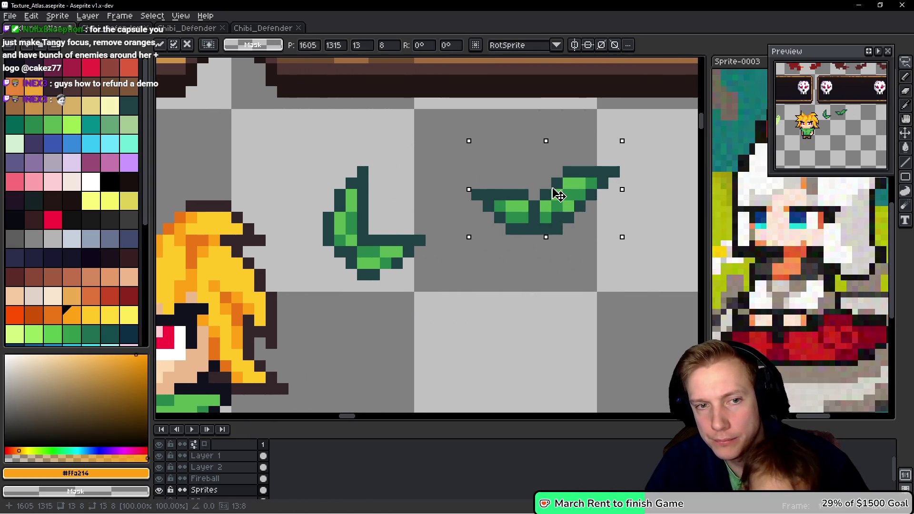
mouse_move(440, 178)
mouse_down()
mouse_move(343, 242)
mouse_move(402, 180)
mouse_up()
drag(525, 253, 319, 187)
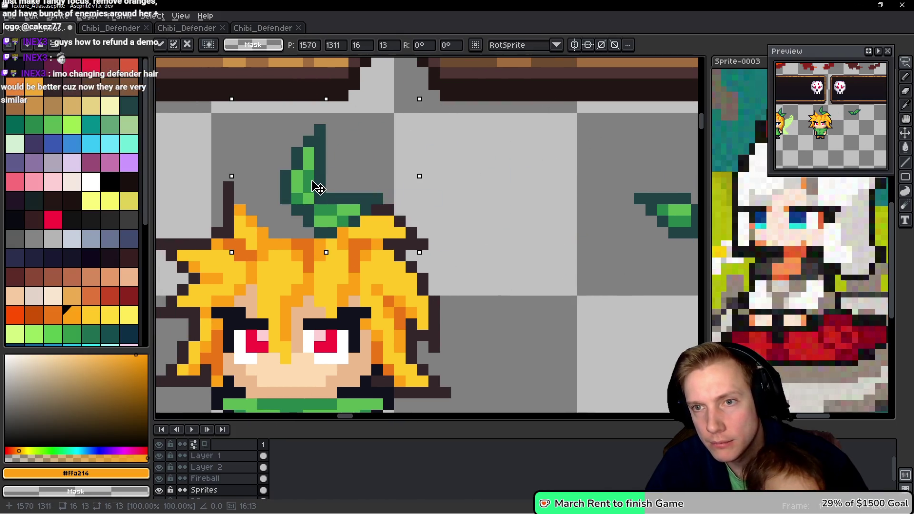
key(Down)
key(Left)
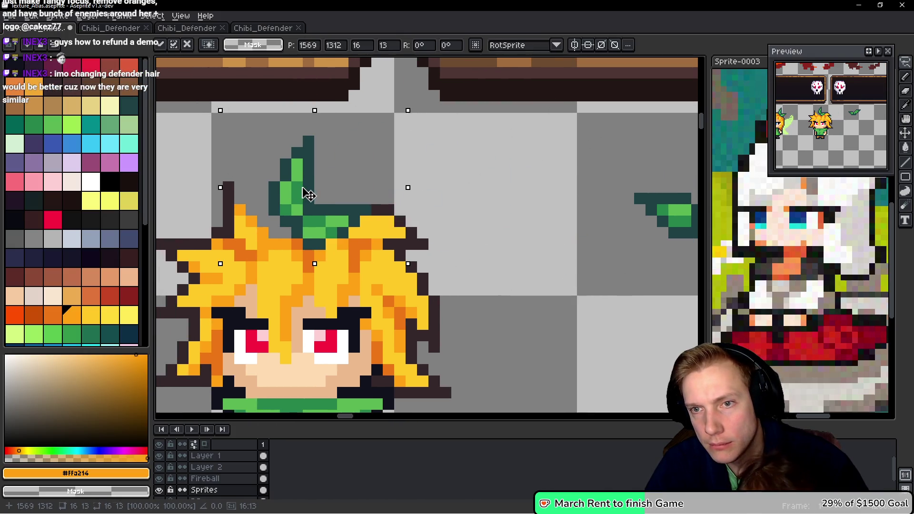
drag(308, 194, 480, 220)
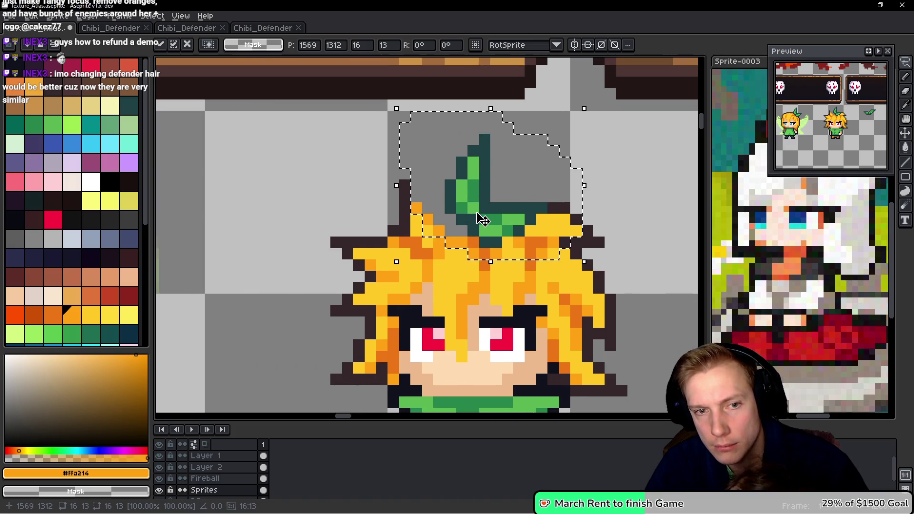
key(Down)
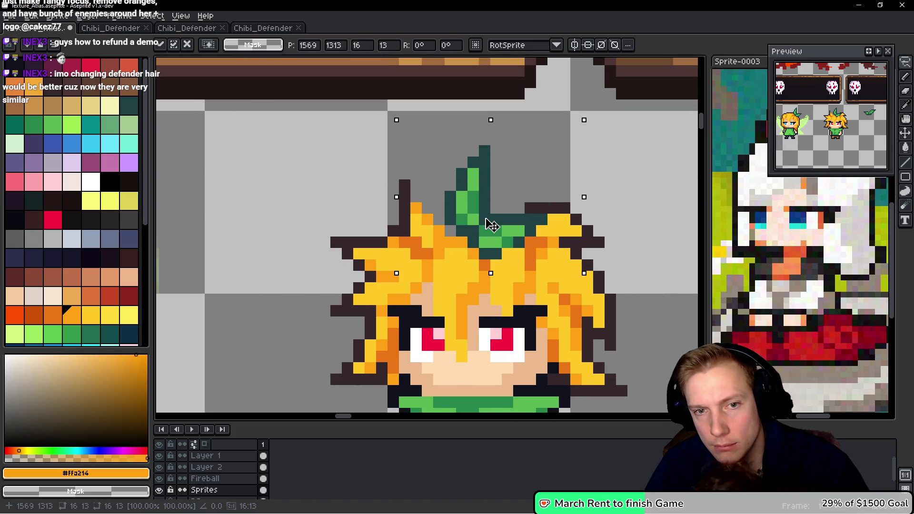
drag(492, 224, 492, 217)
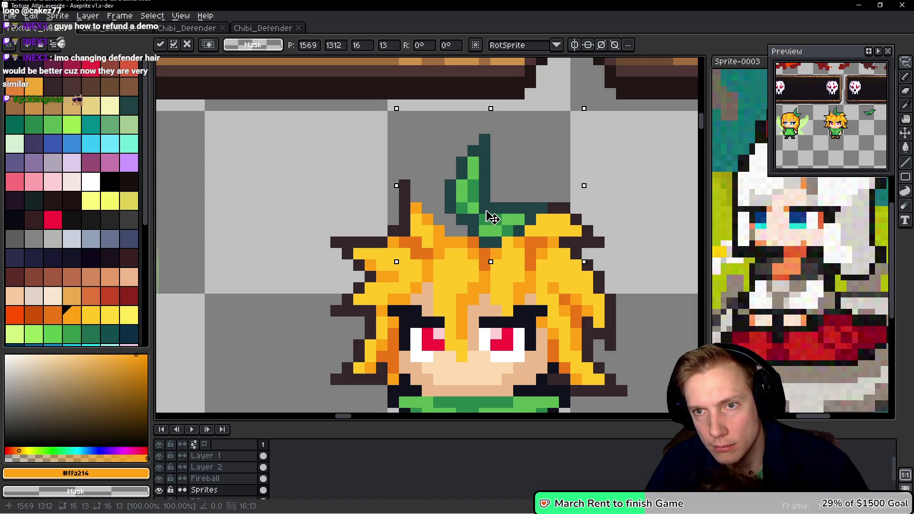
key(b)
Step: Repaint hair cells as dark outline and clear stray dark pixels above the hair
scroll(521, 224, up, 2)
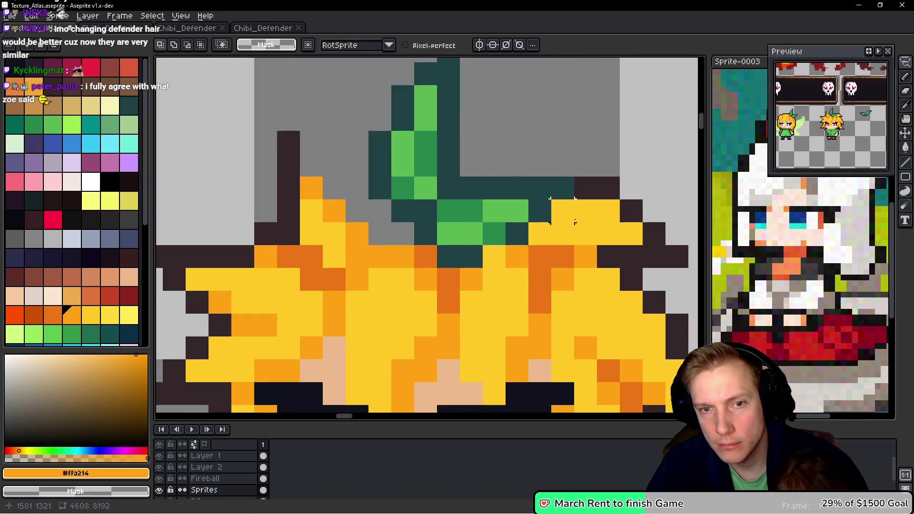
alt+click(609, 187)
click(608, 211)
right_click(608, 187)
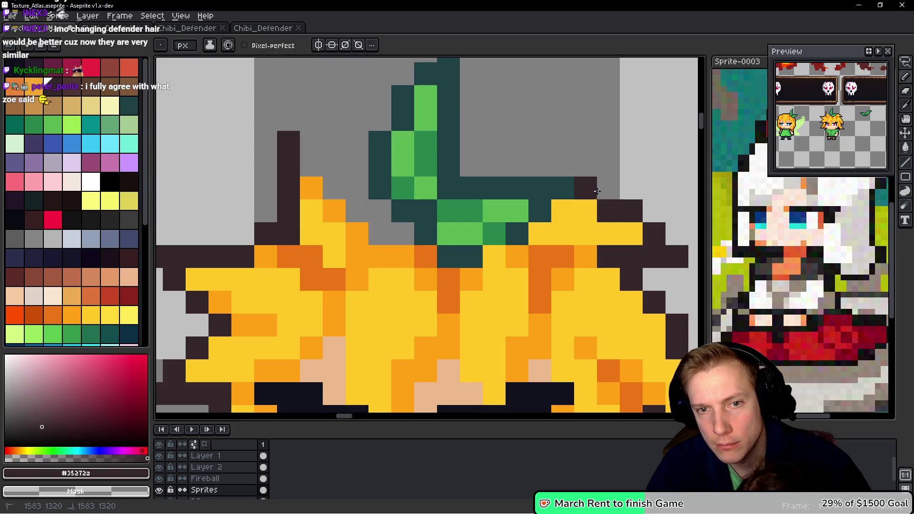
right_click(586, 188)
click(557, 212)
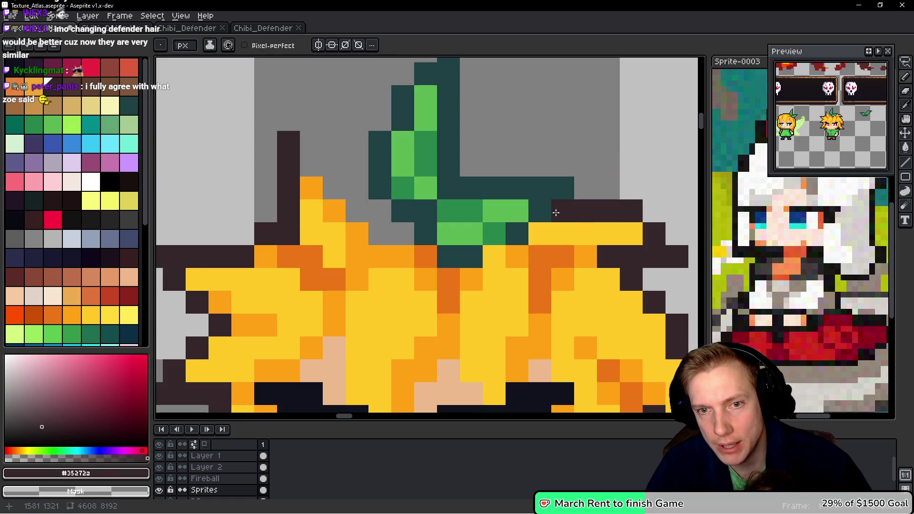
drag(599, 198, 557, 187)
click(466, 196)
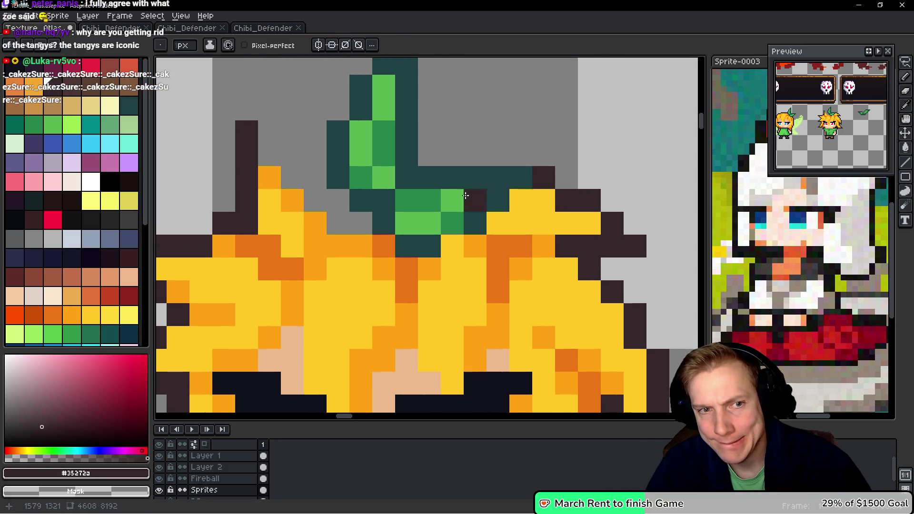
drag(466, 196, 600, 203)
Step: Outline the diagonal edge and gap cells beside the leaf stem in the dark outline colour
click(426, 186)
click(449, 207)
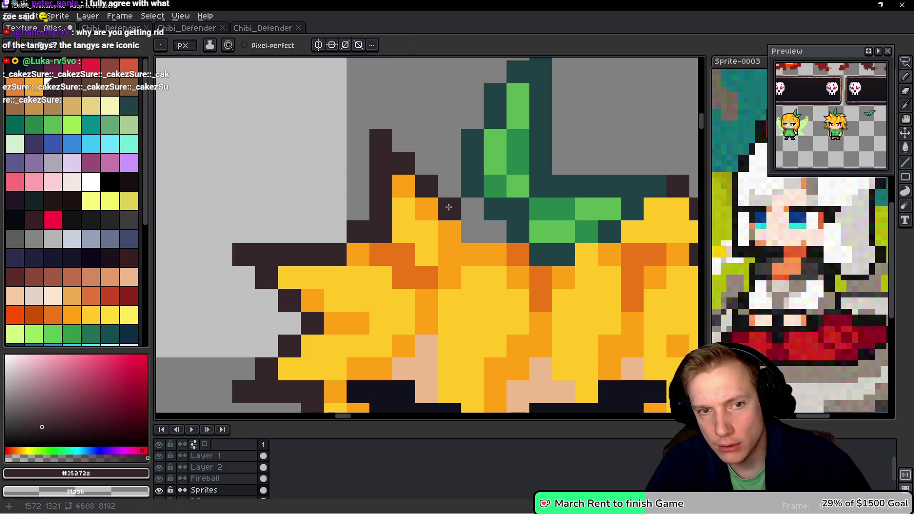
click(469, 230)
alt+click(518, 252)
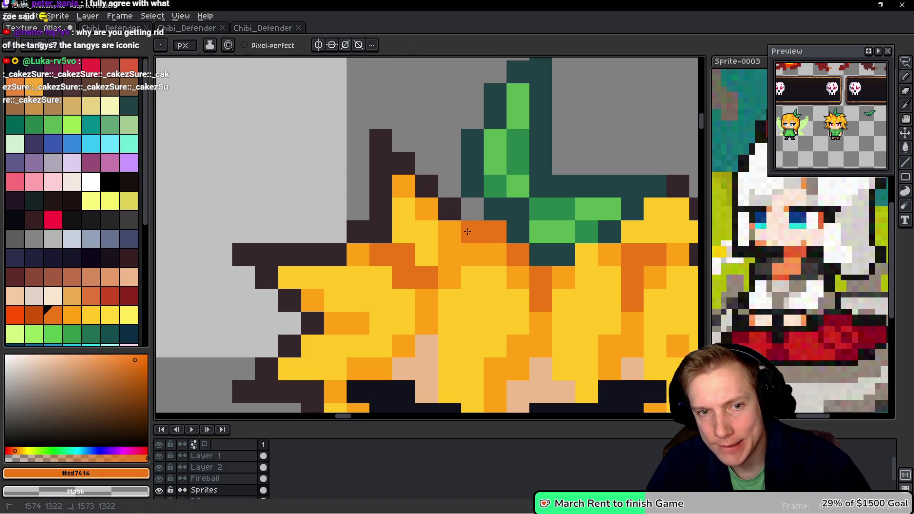
alt+click(457, 197)
click(471, 209)
click(546, 239)
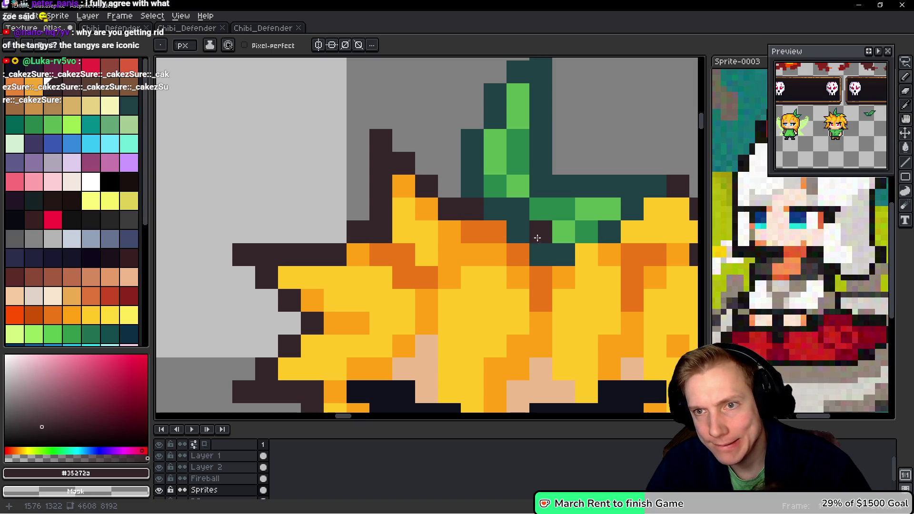
key(ctrl+z)
click(514, 234)
scroll(513, 224, down, 6)
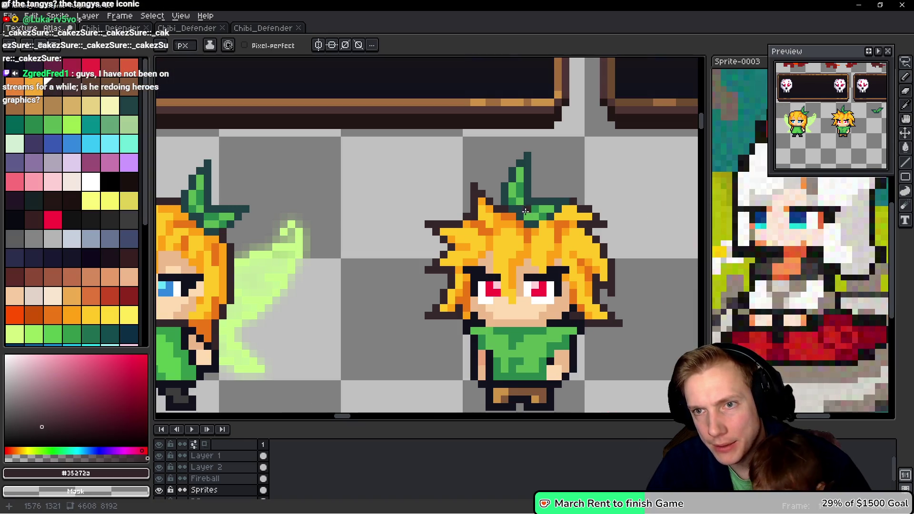
Step: Undo the pencil edits and leaf transformation back to the flatter leaf, then save the atlas
scroll(522, 210, up, 1)
scroll(538, 205, down, 1)
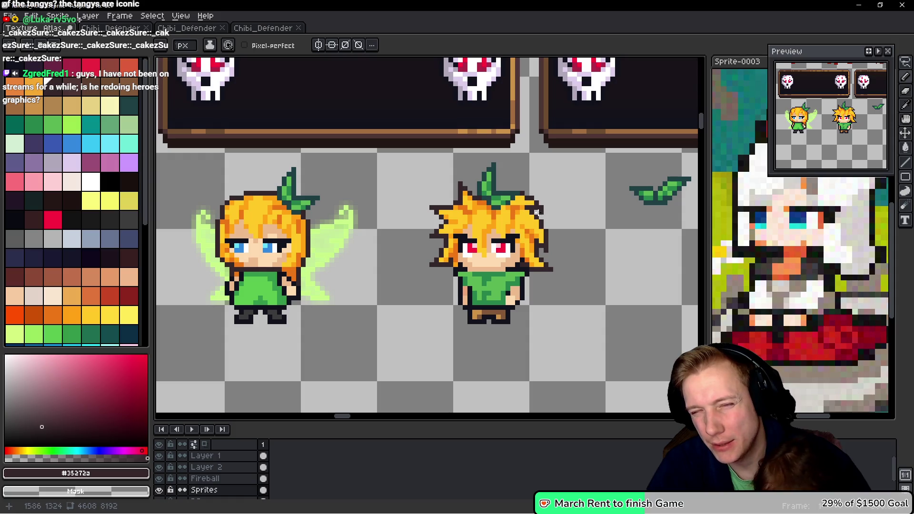
scroll(538, 209, up, 2)
key(ctrl+z)
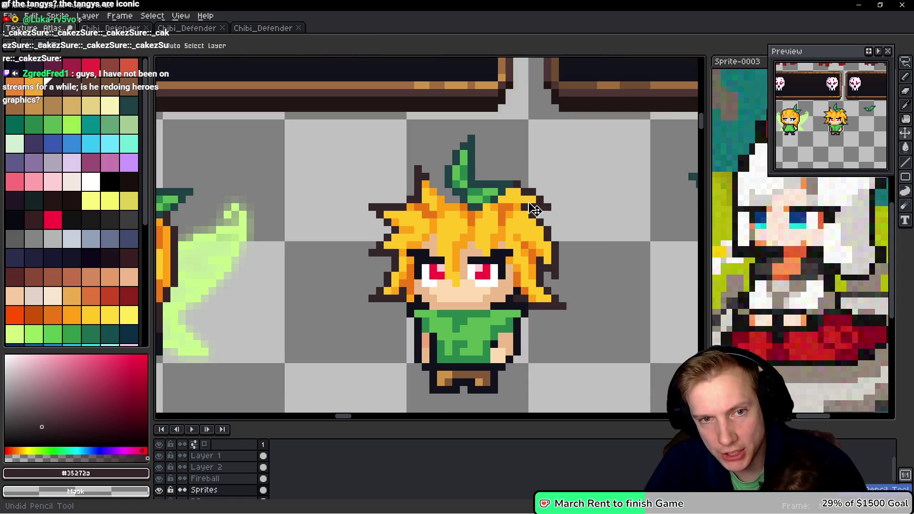
key(ctrl+z)
key(ctrl+z)
key(ctrl+z)
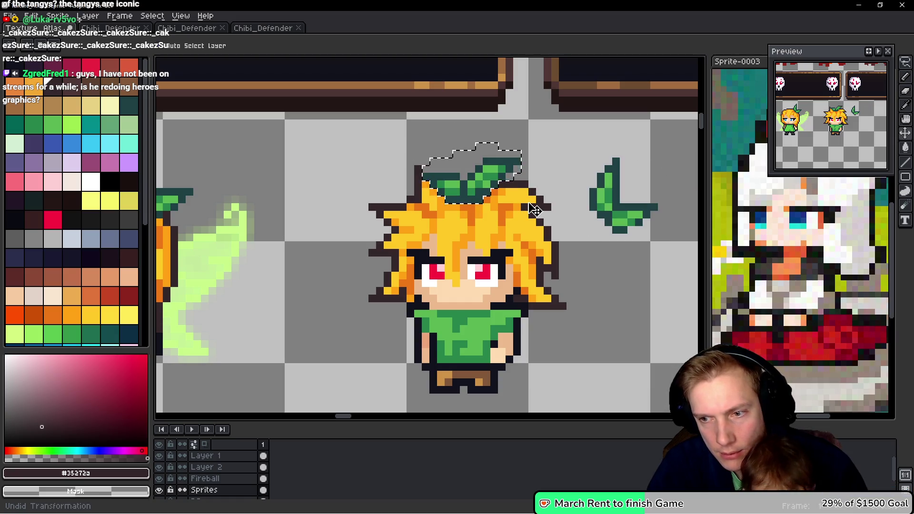
key(ctrl+z)
key(ctrl+z)
key(ctrl+z)
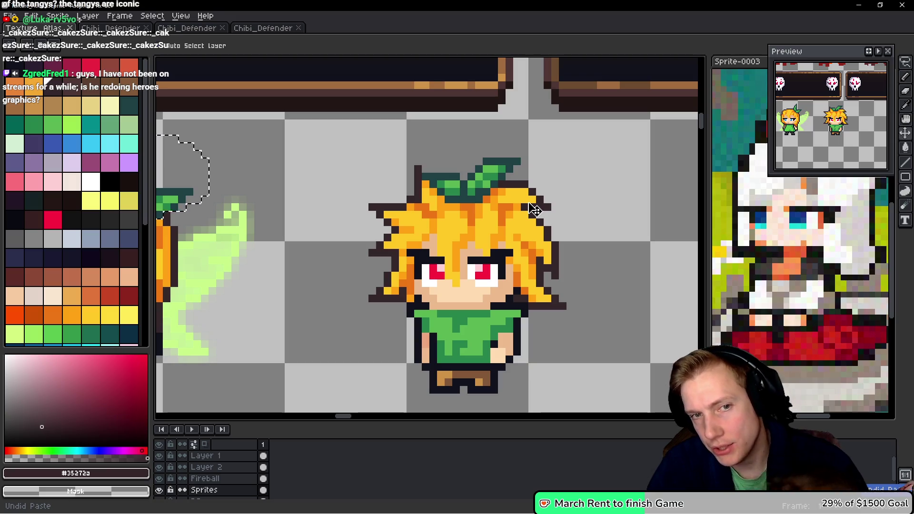
key(b)
key(ctrl+s)
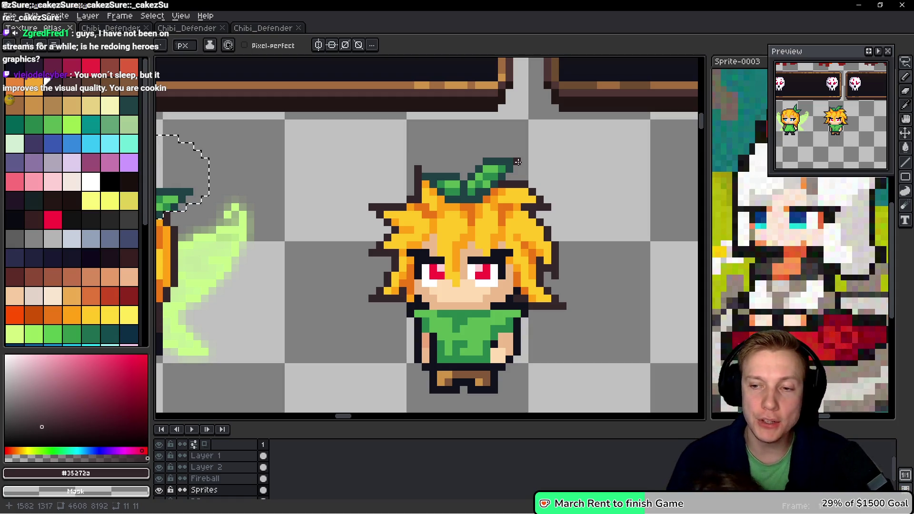
scroll(512, 200, down, 2)
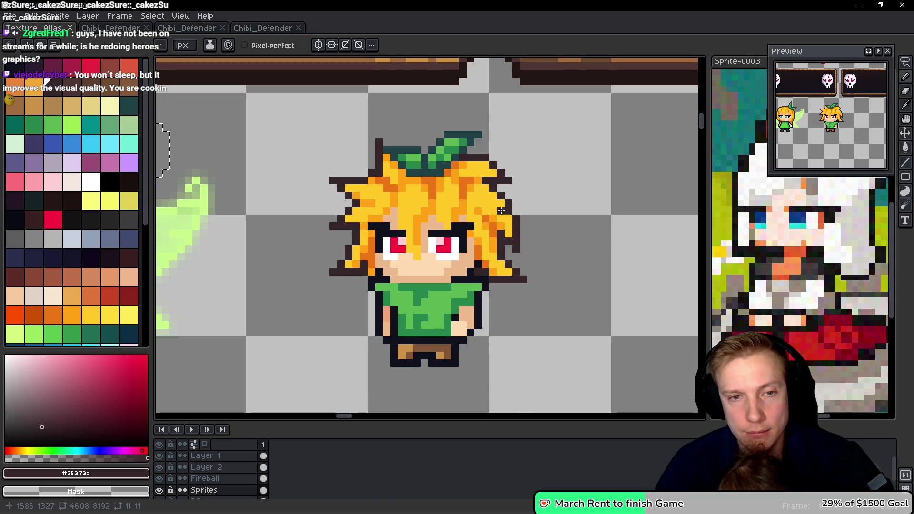
Step: Save the atlas and run a sprite sheet export
key(ctrl+s)
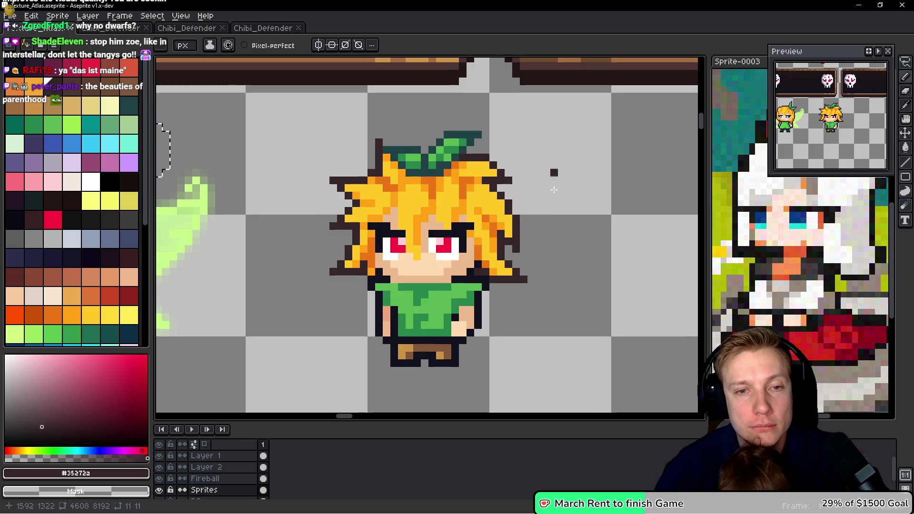
key(ctrl+s)
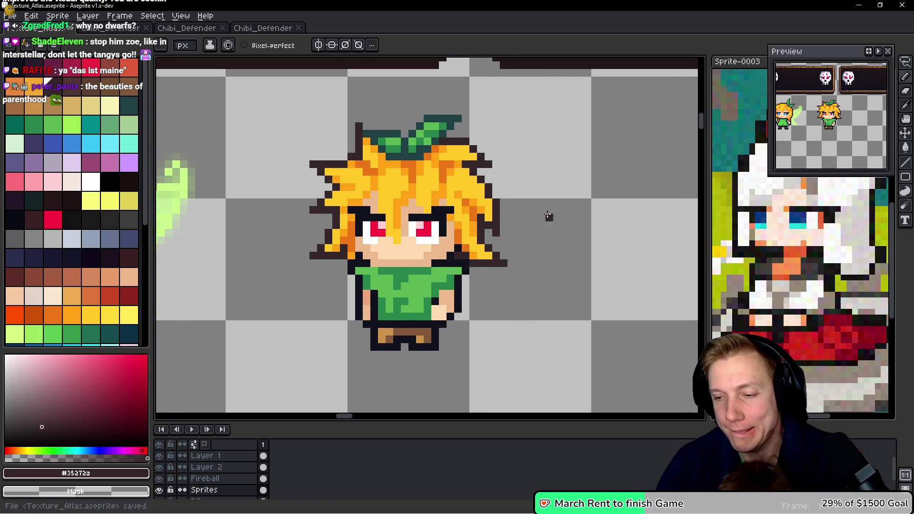
key(ctrl+e)
click(460, 254)
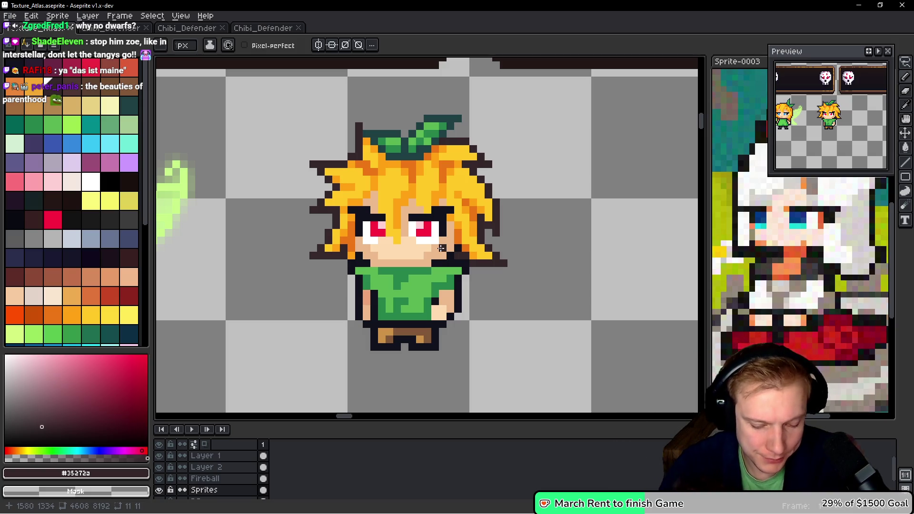
scroll(443, 247, down, 3)
Step: Re-export the sprite sheet to Texture_Atlas.png and bring assets.h to the front
key(ctrl+e)
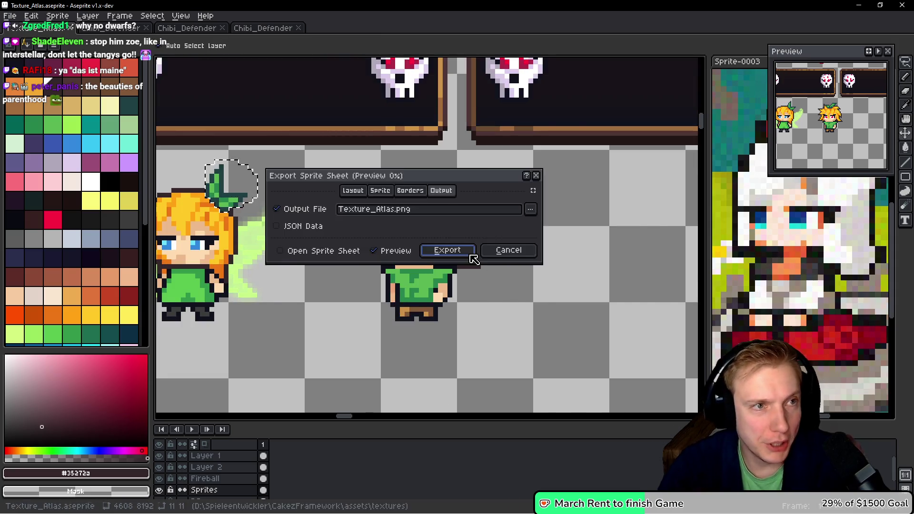
click(447, 250)
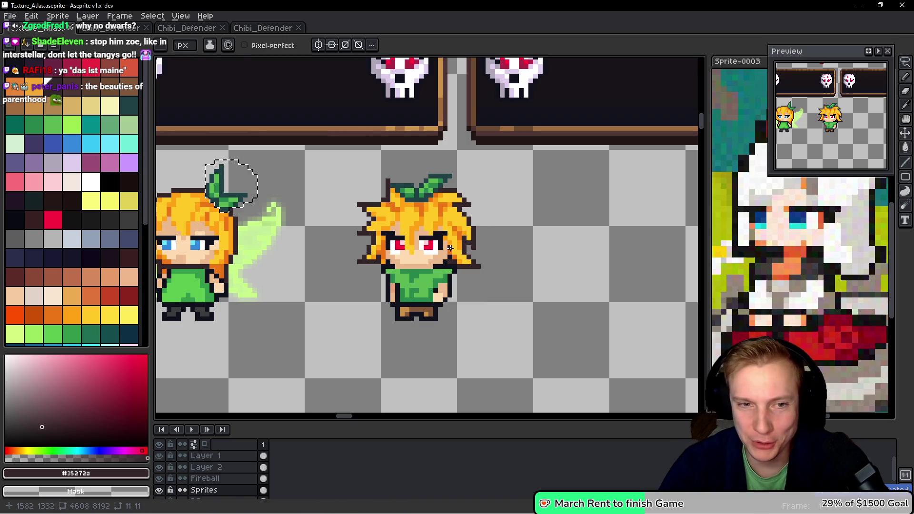
key(alt+Tab)
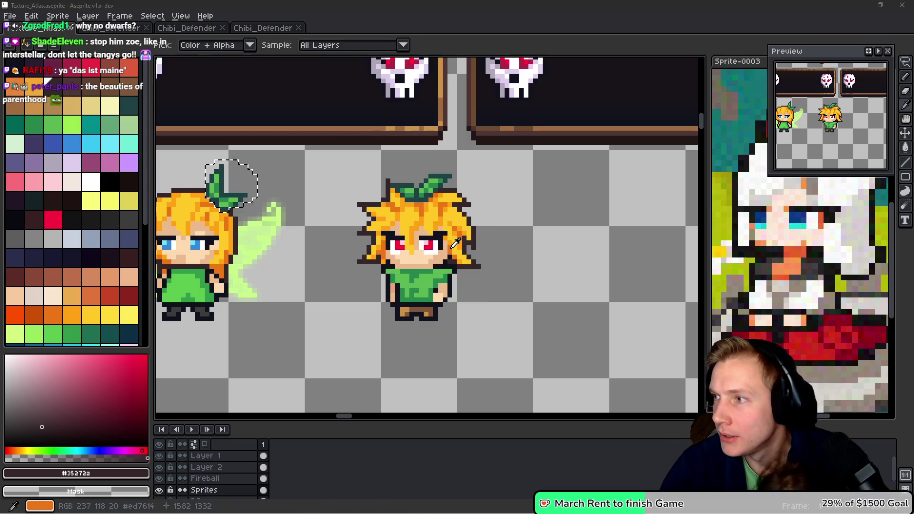
key(alt+Tab)
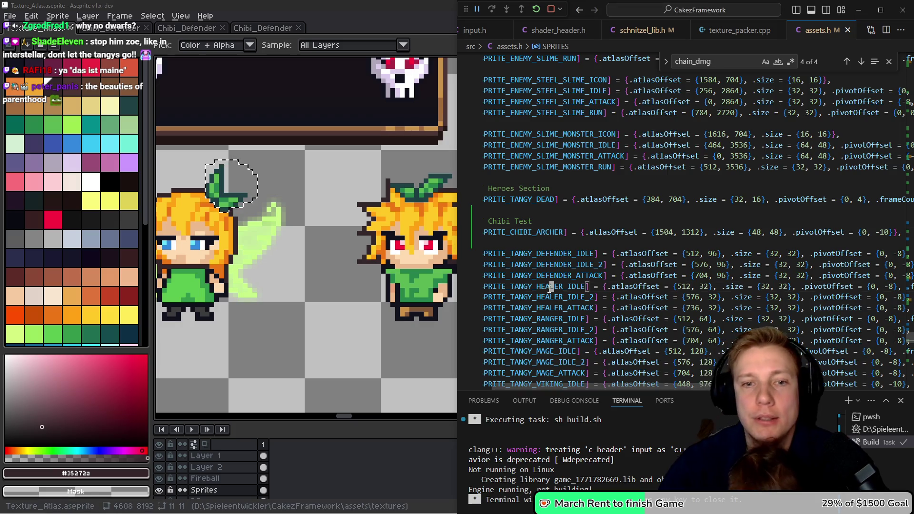
Step: Duplicate the SPRITE_CHIBI_ARCHER enum line as SPRITE_CHIBI_DEFENDER and save assets.h
mouse_move(550, 287)
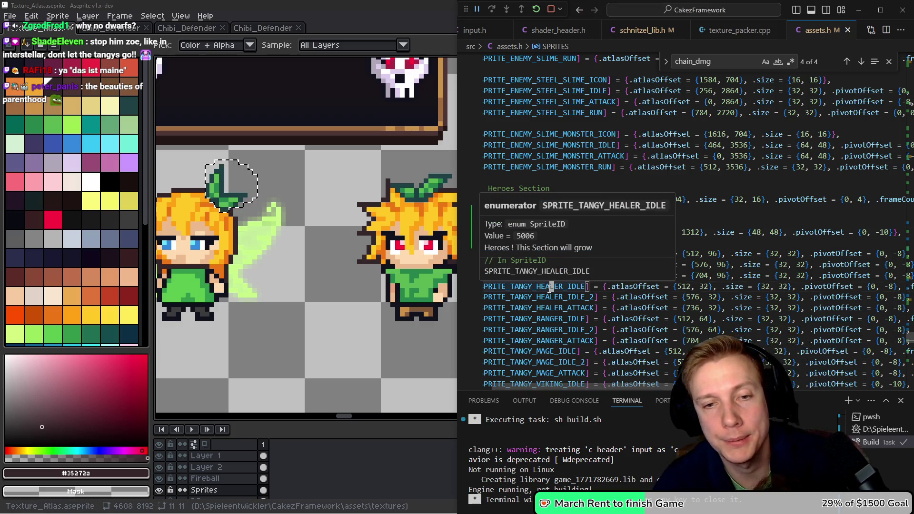
key(alt+Left)
key(alt+Left)
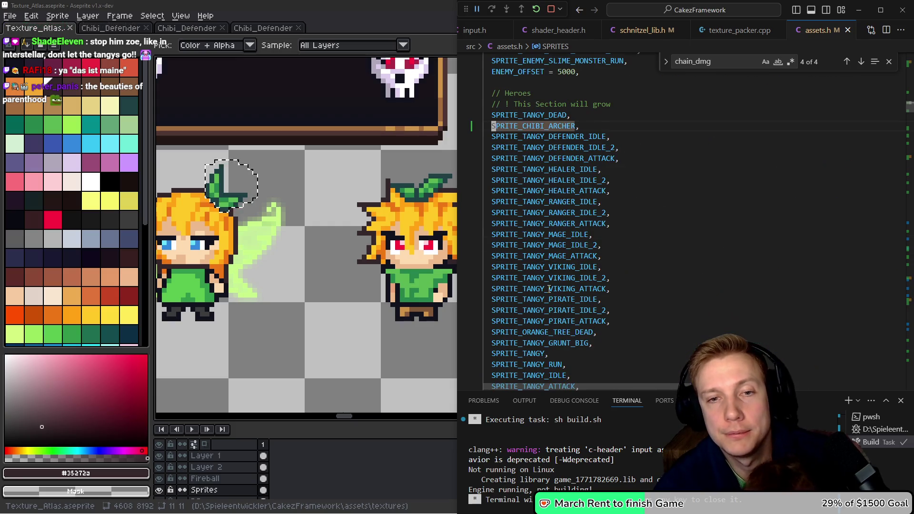
key(shift+alt+Down)
key(End)
key(BackSpace)
key(BackSpace)
key(BackSpace)
key(BackSpace)
key(BackSpace)
text(DE)
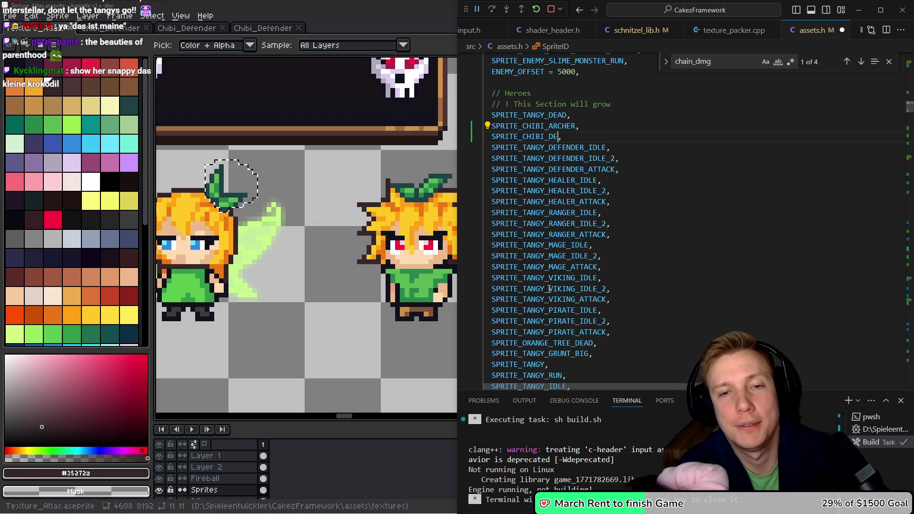
text(FEND)
key(shift+Home)
key(ctrl+c)
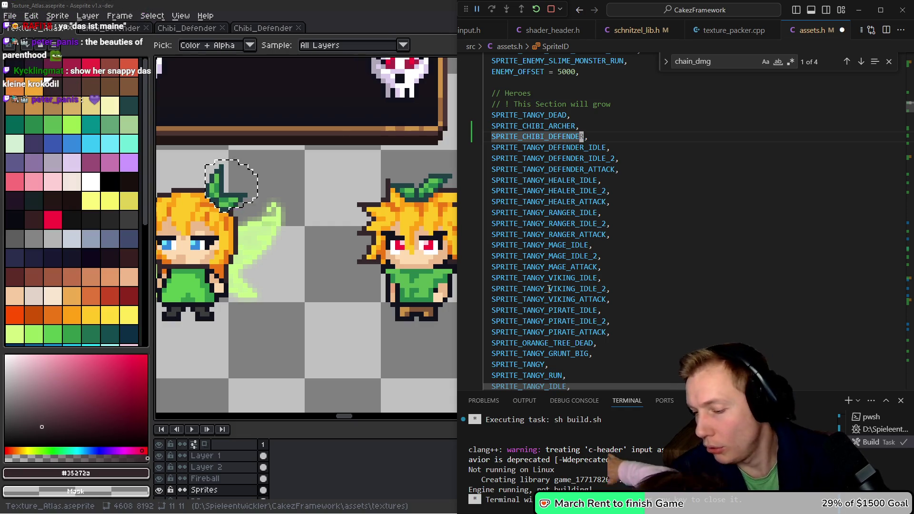
key(ctrl+s)
Step: Start a [SPRITE_CHIBI_DEFENDER] = entry below the archer's sprite definition
key(alt+Left)
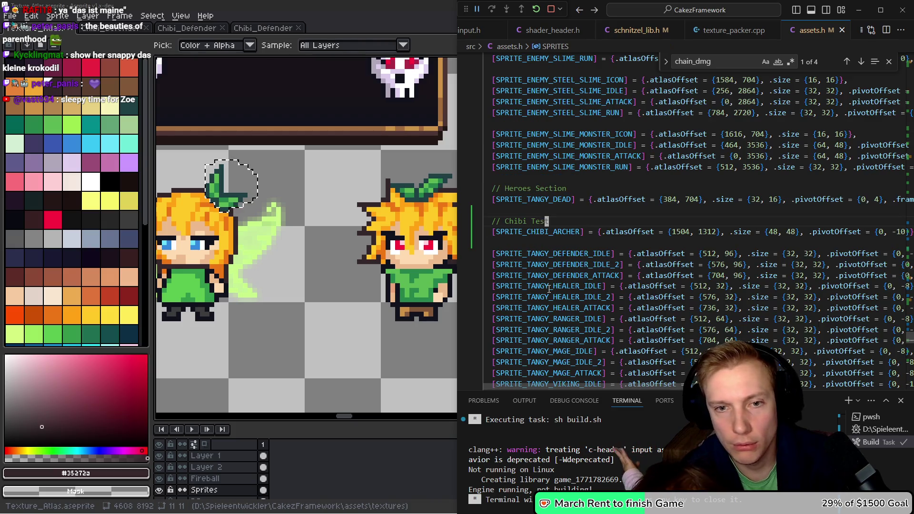
key(Down)
key(End)
key(Return)
text(SPRITE_CHIBI_DEFENDER,)
key(Home)
text([)
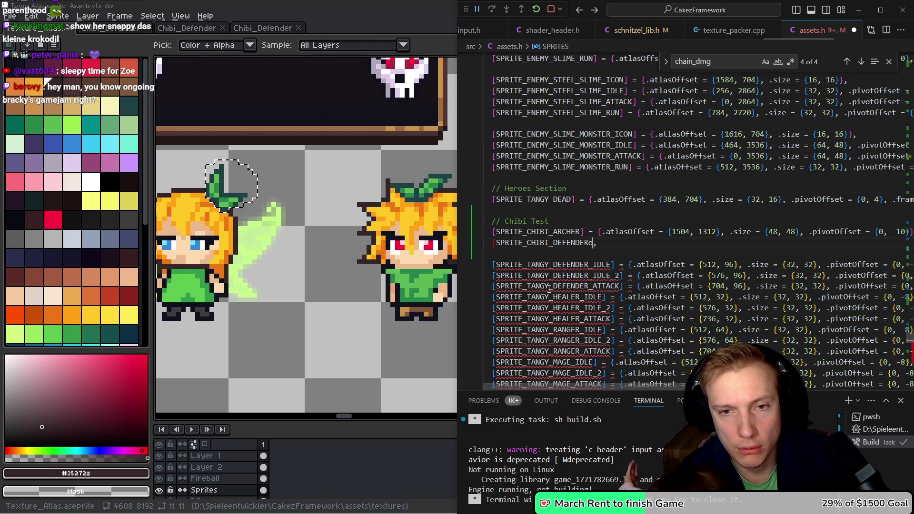
key(ctrl+Right)
text(] )
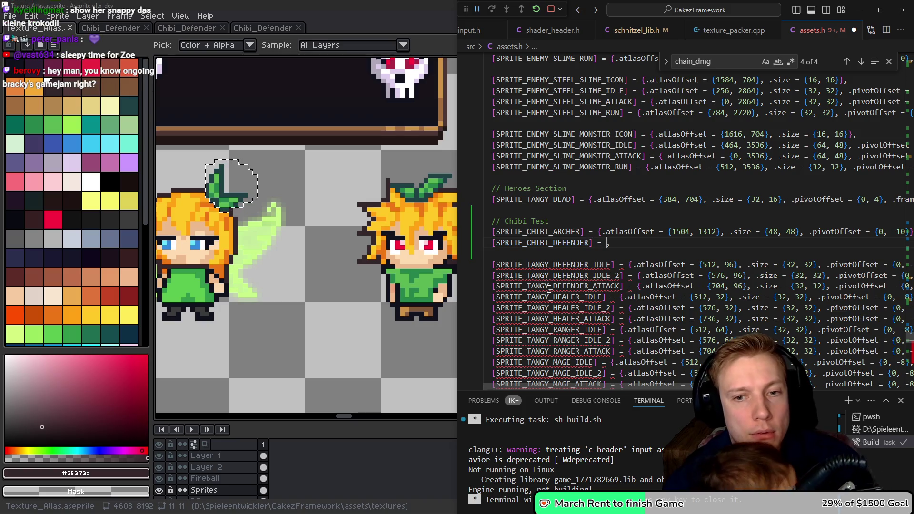
text(=)
Step: Fill the defender entry with the archer's sprite data, offsetting x by + 48
key(Down)
key(ctrl+v)
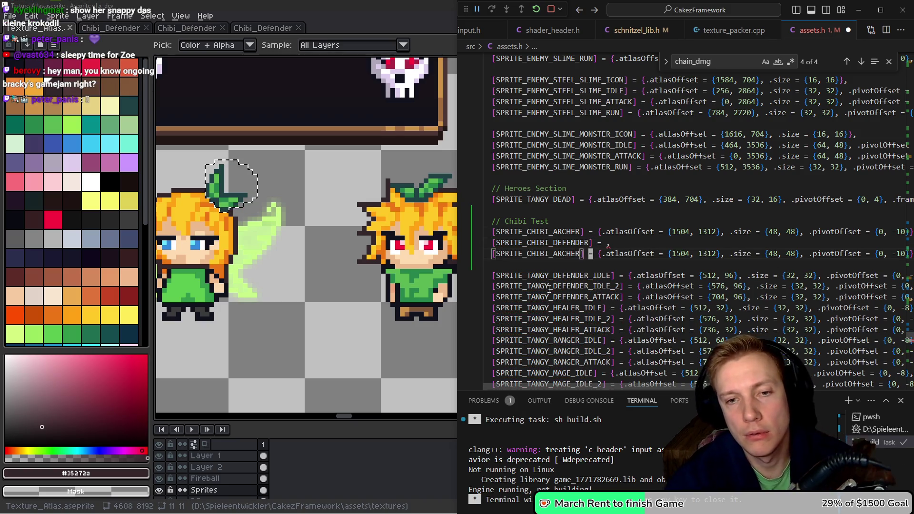
key(ctrl+Right)
key(shift+Home)
key(BackSpace)
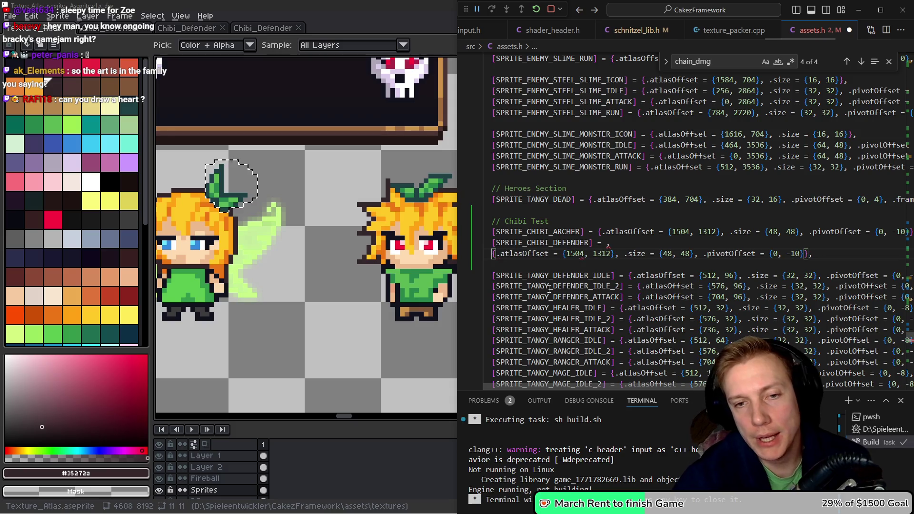
key(BackSpace)
key(BackSpace)
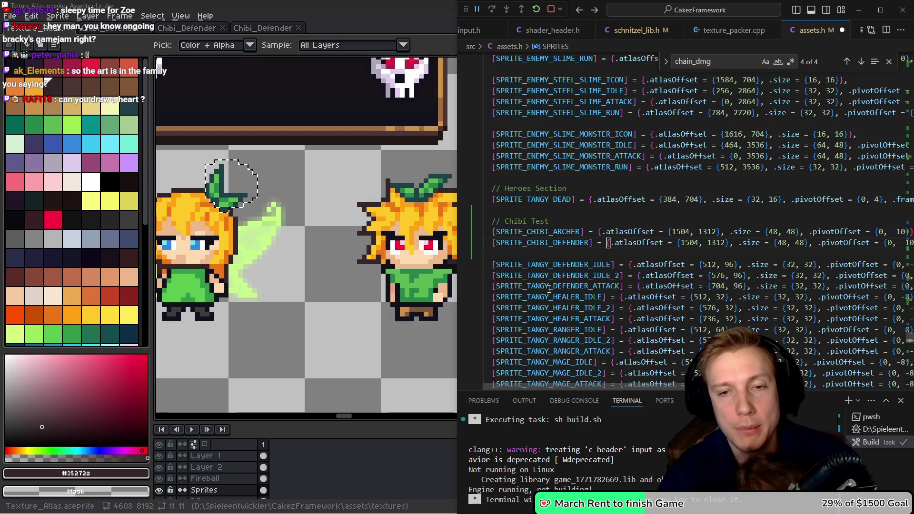
key(End)
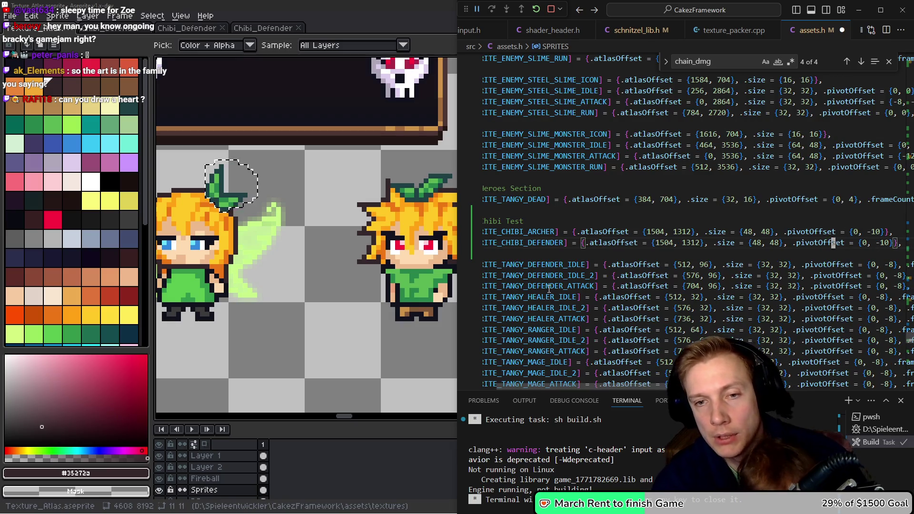
text(+ 48)
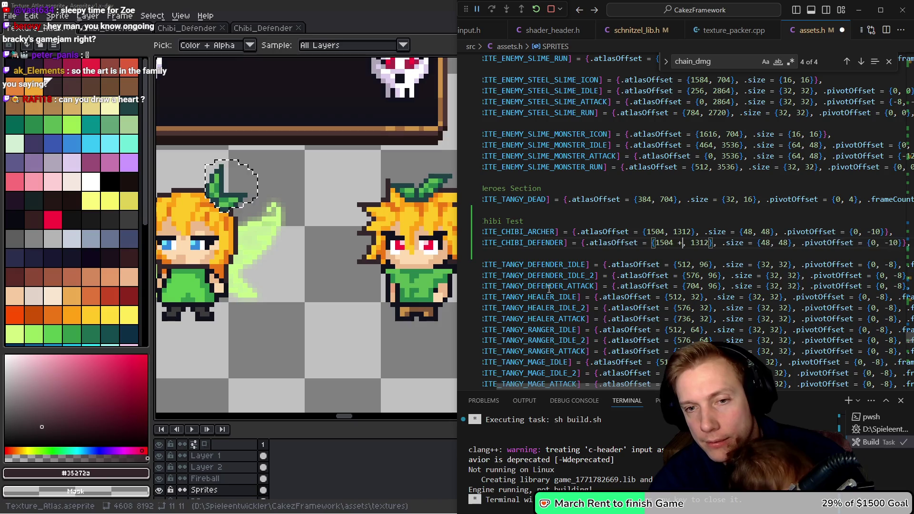
Step: Save assets.h and start a rebuild
key(ctrl+shift+b)
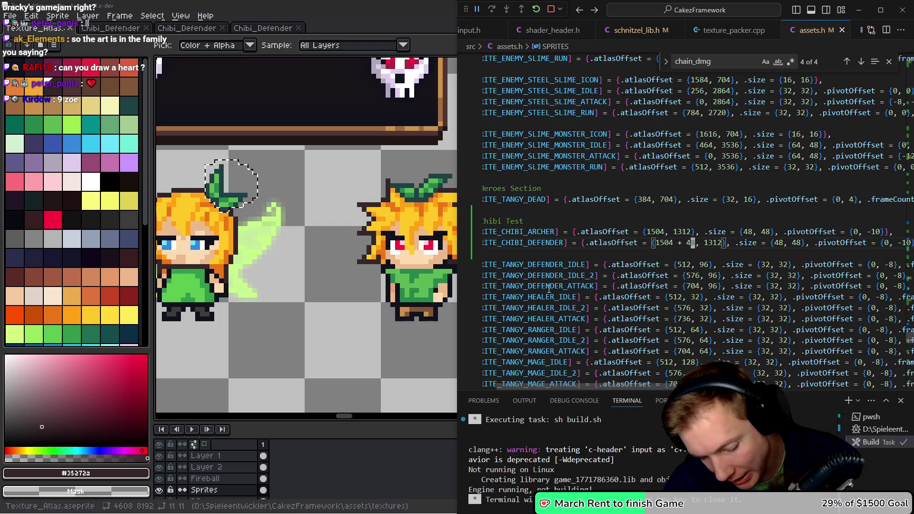
key(Right)
key(Right)
key(Right)
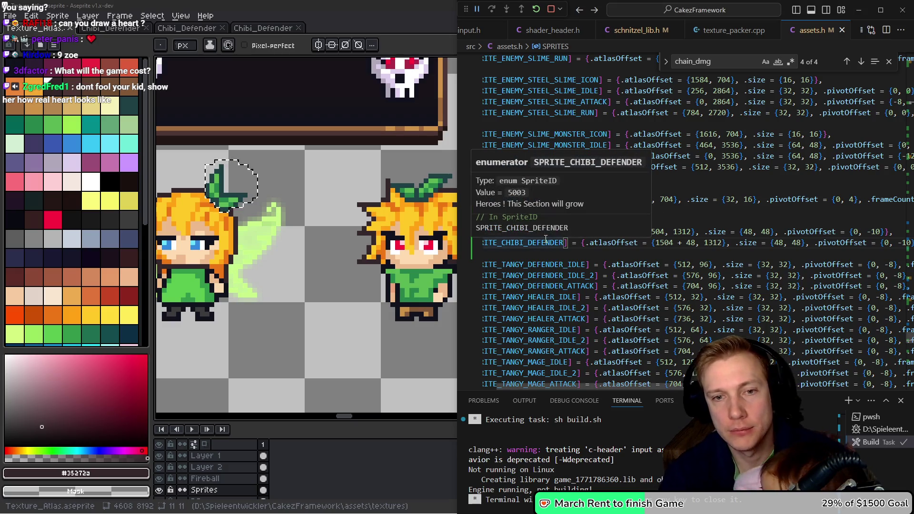
key(Home)
Step: Open game.cpp with the quick file switcher
key(ctrl+p)
key(Escape)
key(ctrl+p)
key(Return)
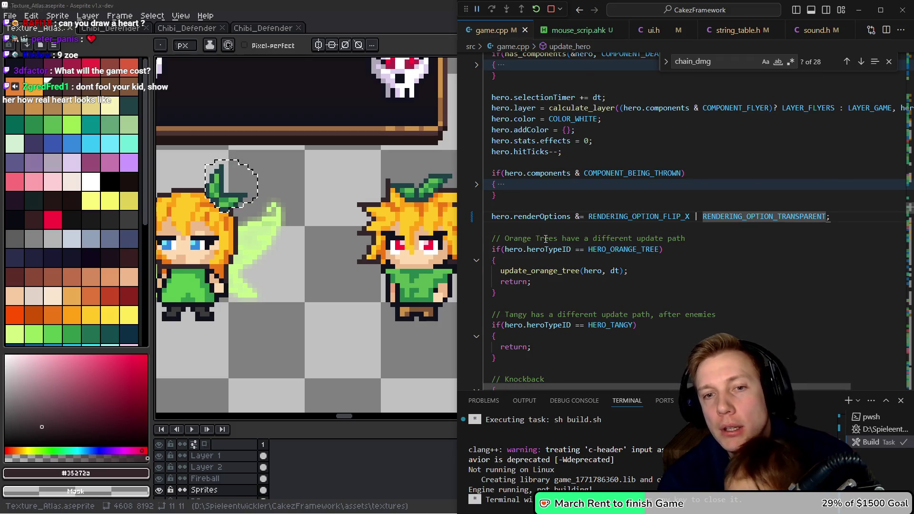
Step: Find and copy the defender's three animationSprites lines in init_hero_of_type's else branch
key(alt+Left)
key(alt+Left)
key(Down)
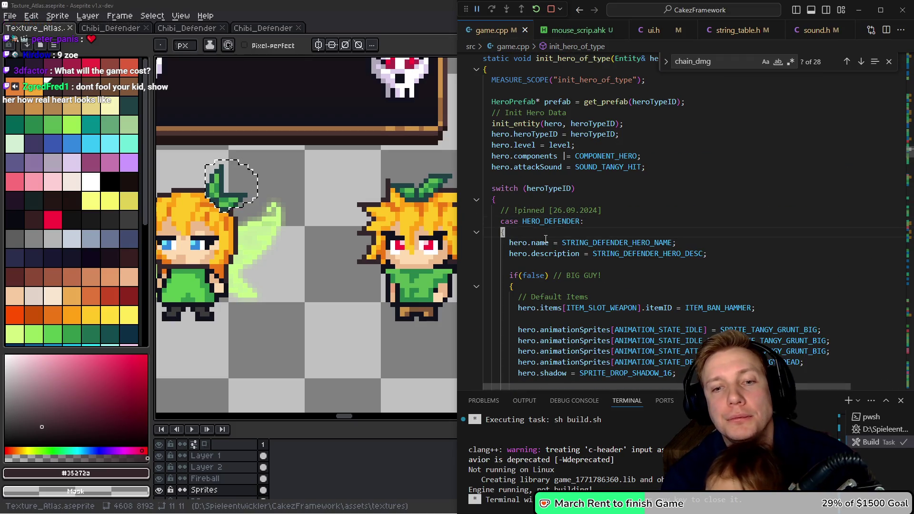
key(Down)
key(Down)
key(Down)
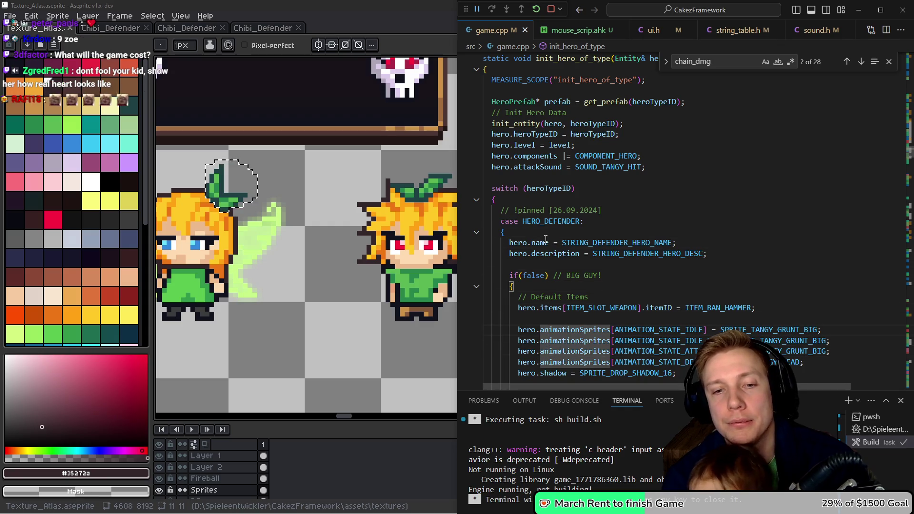
key(Up)
key(Up)
key(Up)
key(ctrl+shift+backslash)
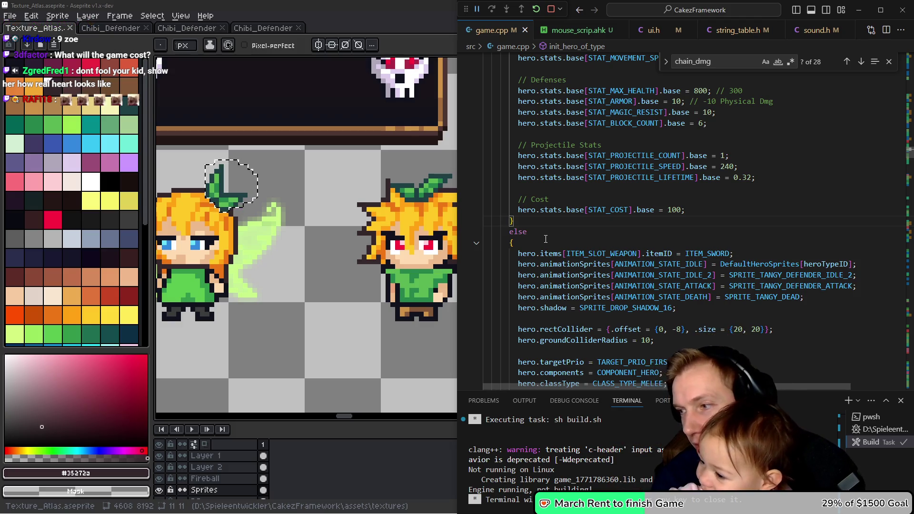
key(Down)
key(Down)
key(Down)
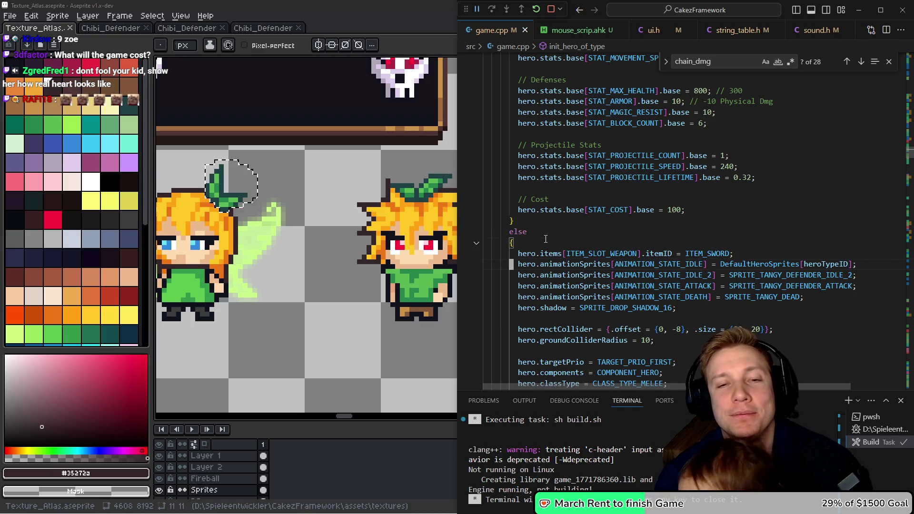
key(shift+Down)
key(shift+Down)
key(shift+Down)
key(shift+End)
key(Up)
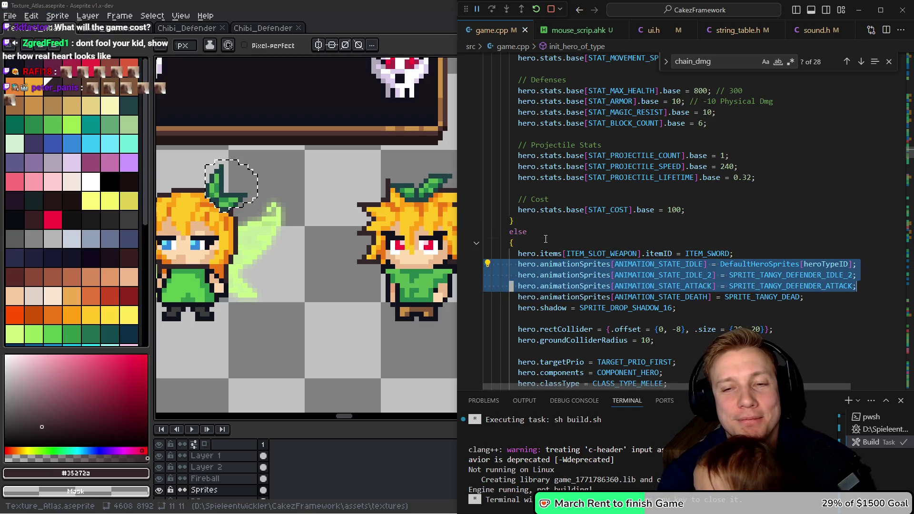
key(Escape)
Step: Paste a duplicate of the three animation lines and comment it out
key(Up)
key(ctrl+v)
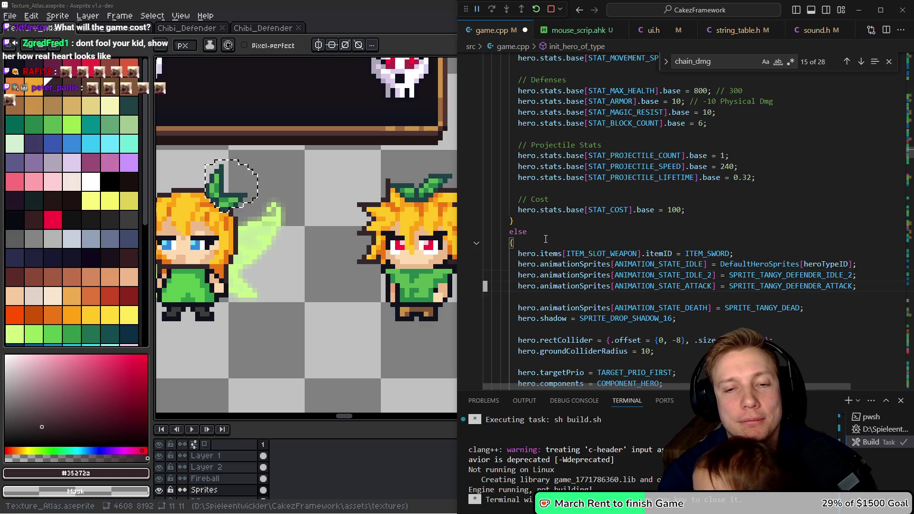
key(shift+Down)
key(shift+Down)
key(shift+End)
key(ctrl+slash)
key(Up)
key(Up)
key(Up)
key(Up)
Step: Set the IDLE animation sprite to SPRITE_CHIBI_DEFENDER using autocomplete
key(End)
key(Left)
key(ctrl+BackSpace)
key(ctrl+BackSpace)
key(ctrl+BackSpace)
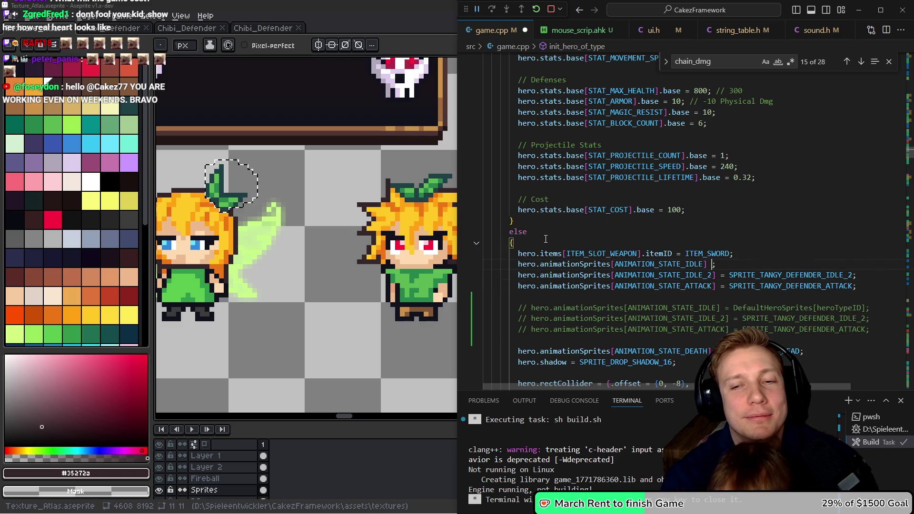
text(= sprite_tangy_)
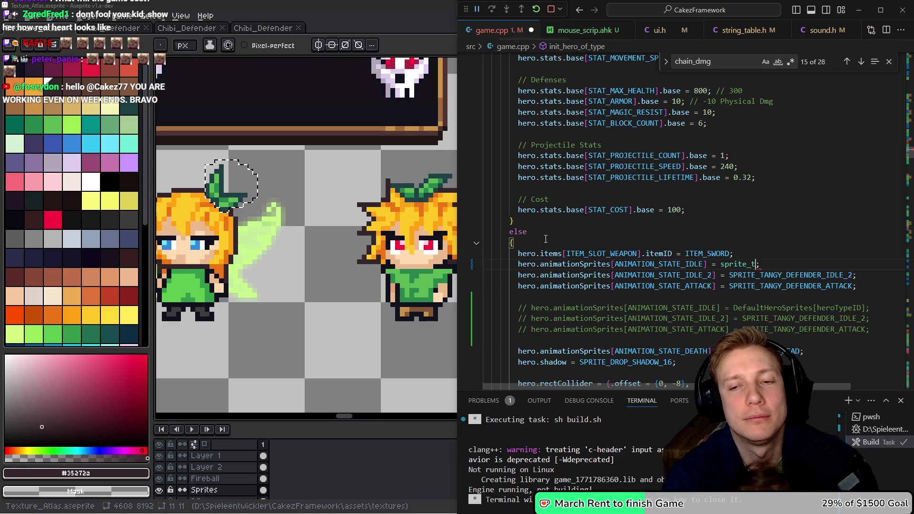
key(ctrl+space)
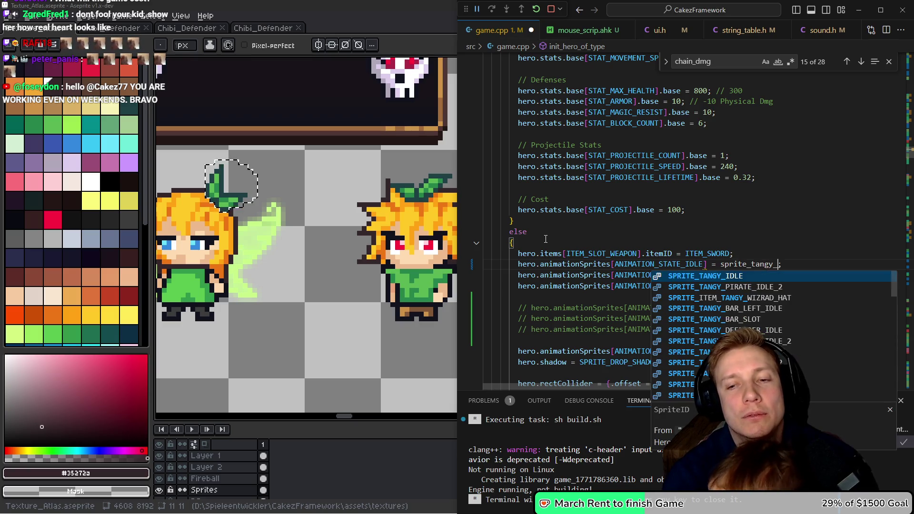
key(BackSpace)
text(chibi)
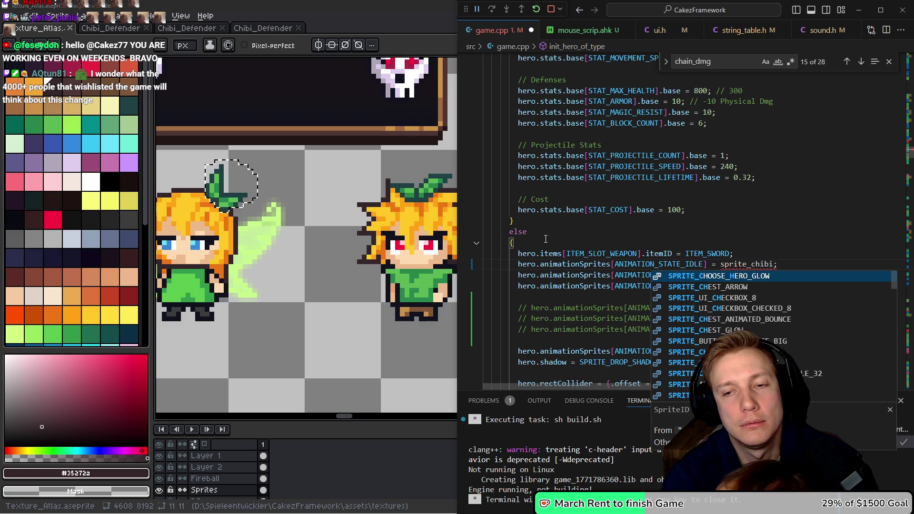
key(Down)
key(Tab)
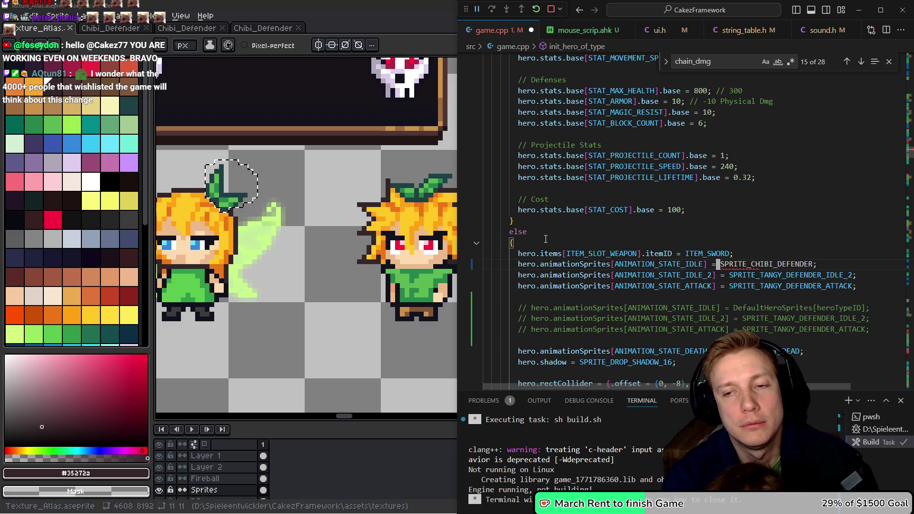
Step: Set IDLE_2 and ATTACK to SPRITE_CHIBI_DEFENDER too, then run the build task
key(ctrl+shift+Left)
key(ctrl+v)
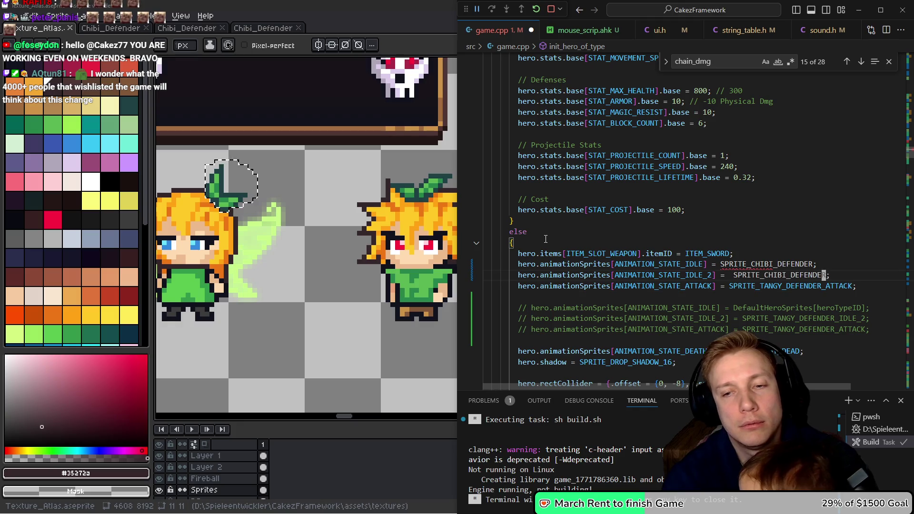
key(Down)
key(End)
key(ctrl+shift+Left)
key(ctrl+v)
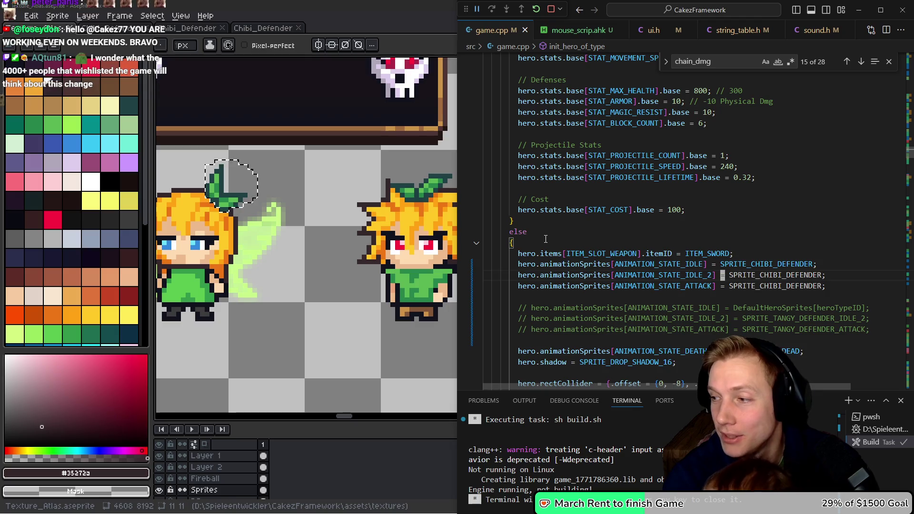
key(ctrl+shift+b)
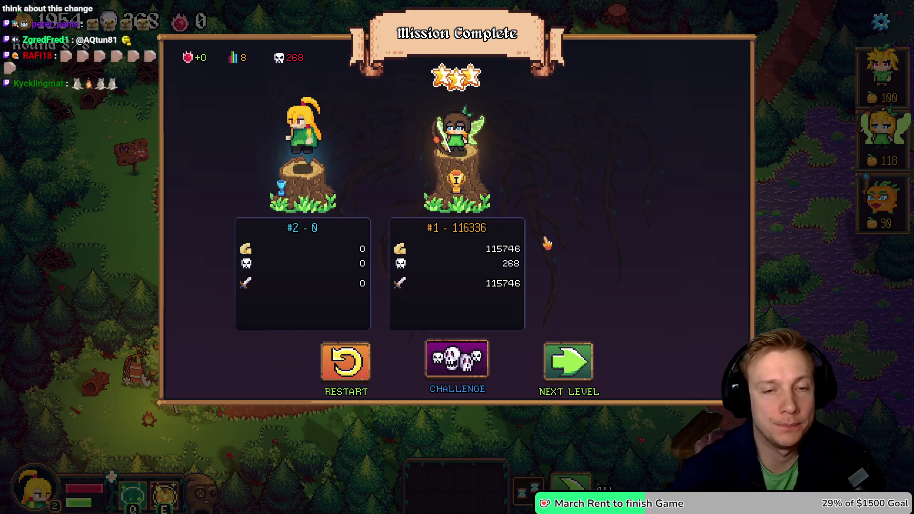
Step: Restart the level from the mission results and walk the player up and right
click(342, 376)
key(w)
key(d)
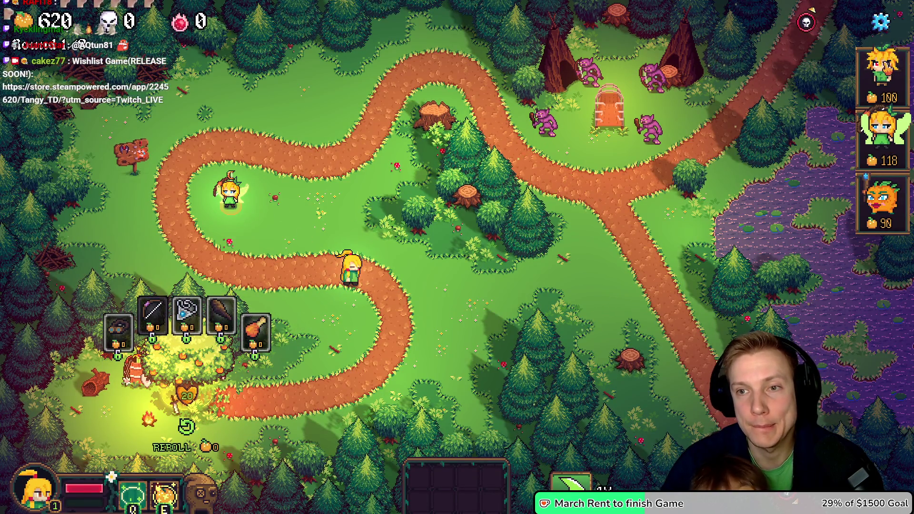
Step: Place the 100-cost hero on the upper path, then pause and return to VS Code
mouse_move(884, 76)
mouse_down()
mouse_move(437, 95)
mouse_move(365, 109)
mouse_up()
click(366, 127)
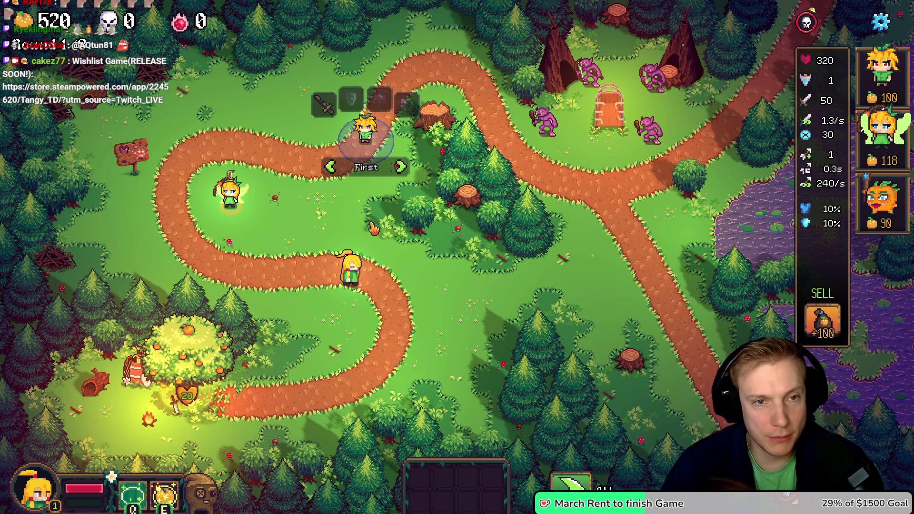
click(373, 227)
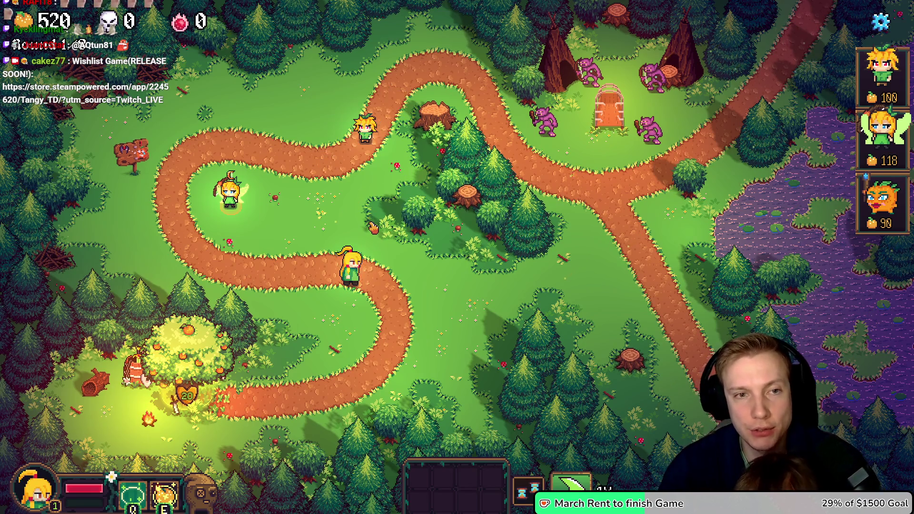
key(Escape)
key(alt+Tab)
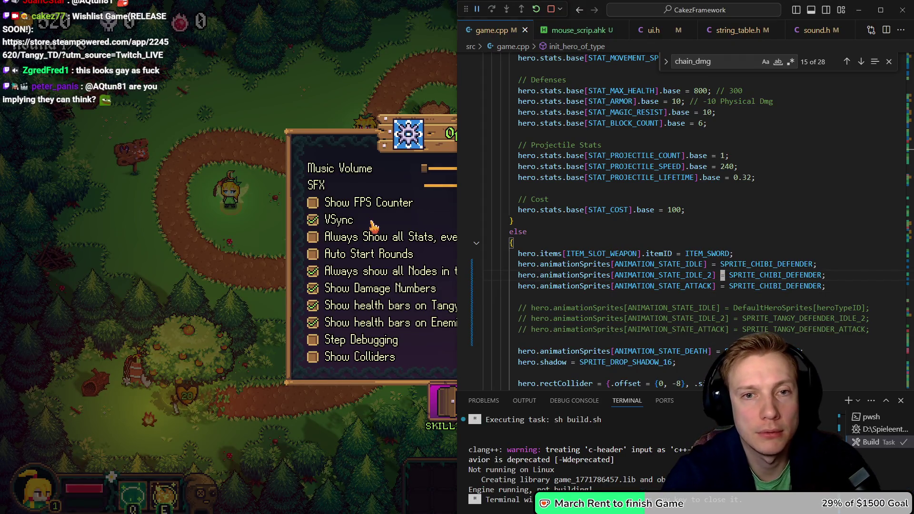
Step: Open game.h, search /weaponD, and go to the WEAPON_DISTANCE definition (18.0f)
key(ctrl+p)
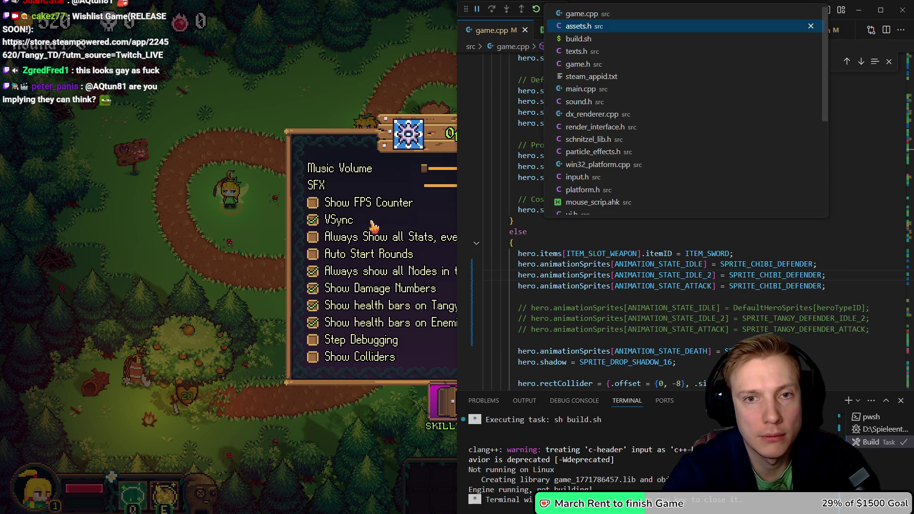
key(Down)
key(Down)
key(Down)
key(Return)
text(/weaponD)
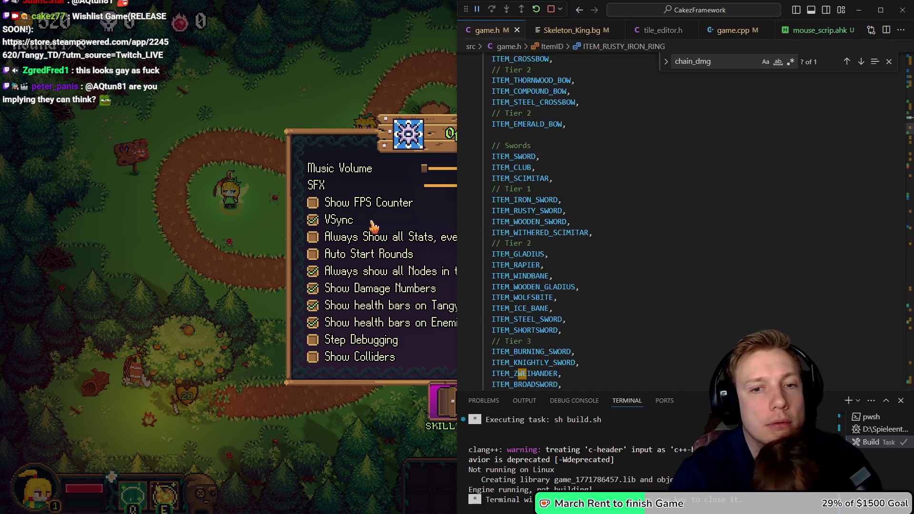
key(Return)
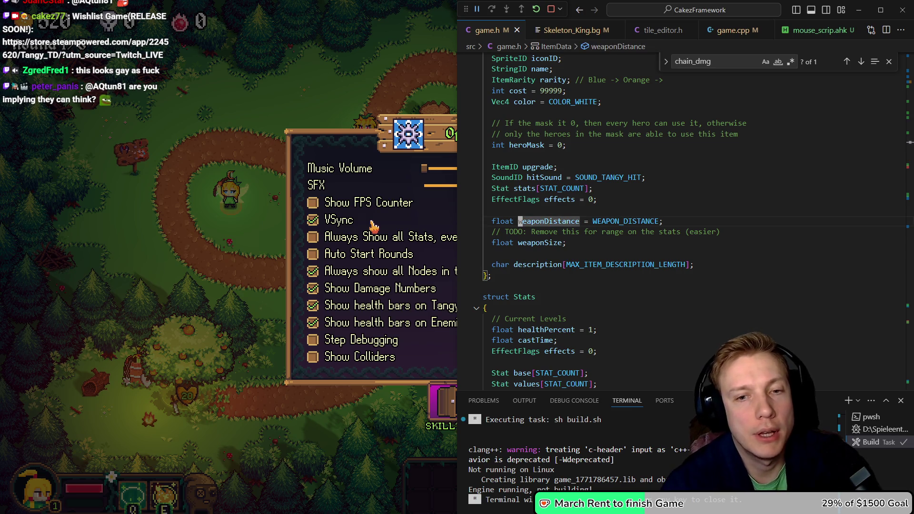
key(Escape)
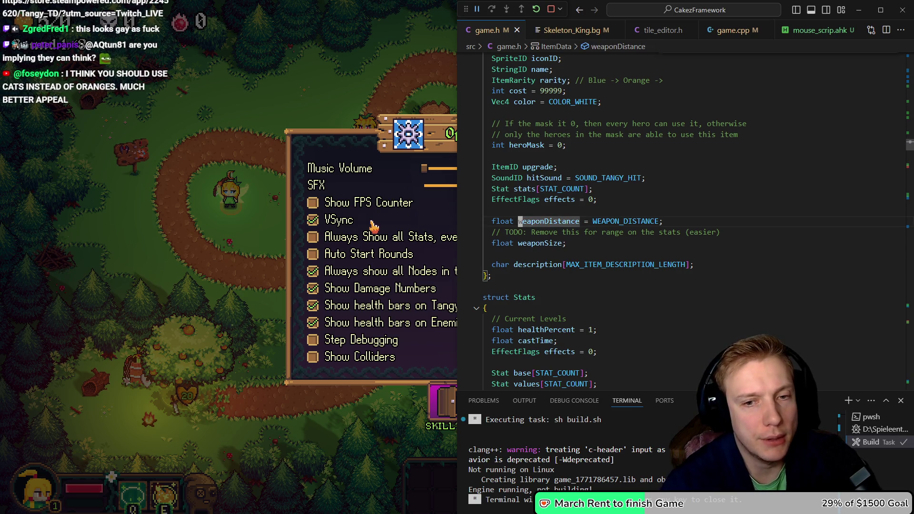
key(w)
key(w)
key(v)
key(e)
key(F12)
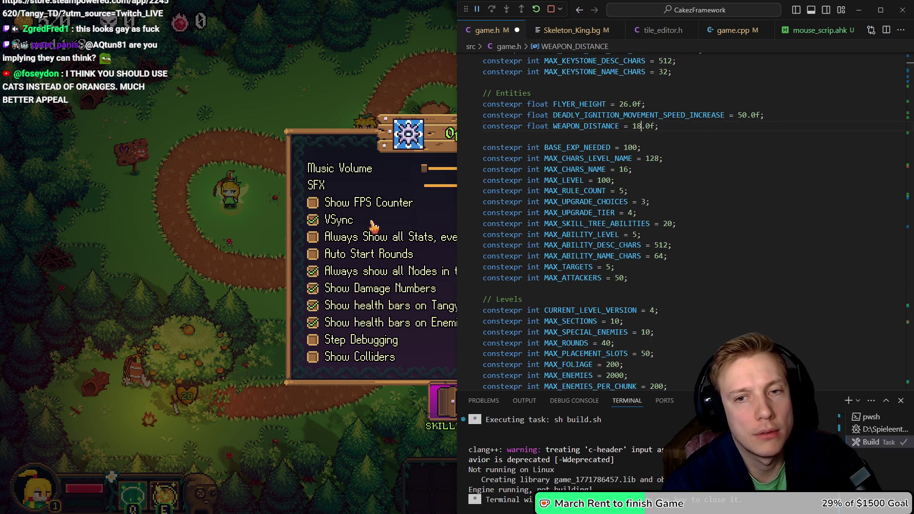
Step: Return to Tangy TD, close Options, and inspect the tower on the upper path
key(alt+Tab)
key(Escape)
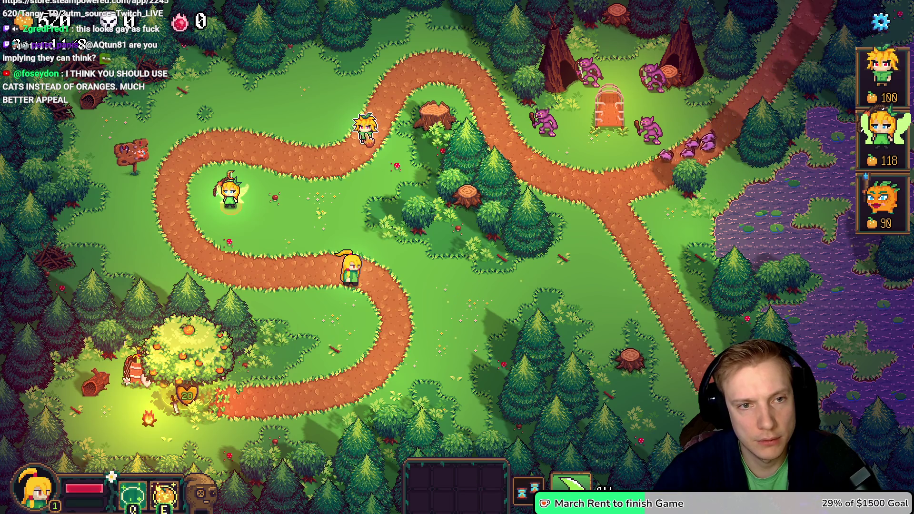
click(365, 132)
Step: Deselect the tower and tick Show Colliders in the Options menu, then resume
click(314, 205)
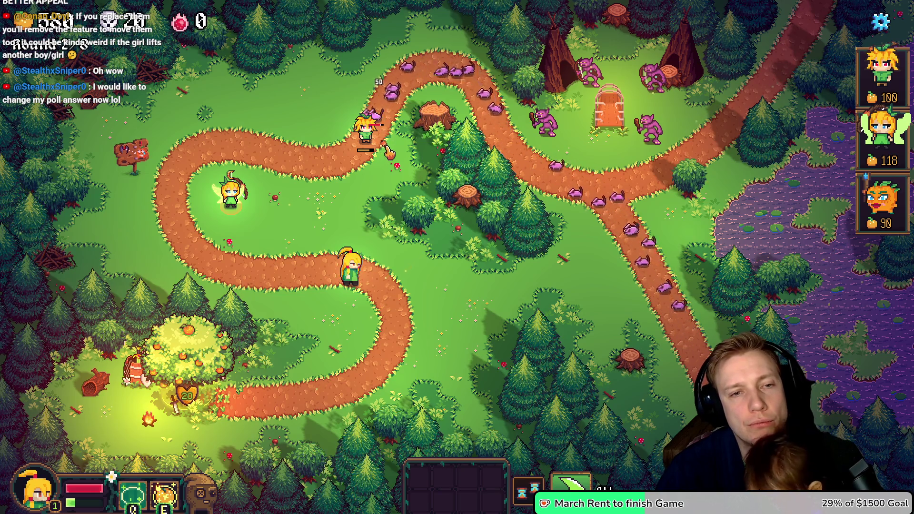
key(Escape)
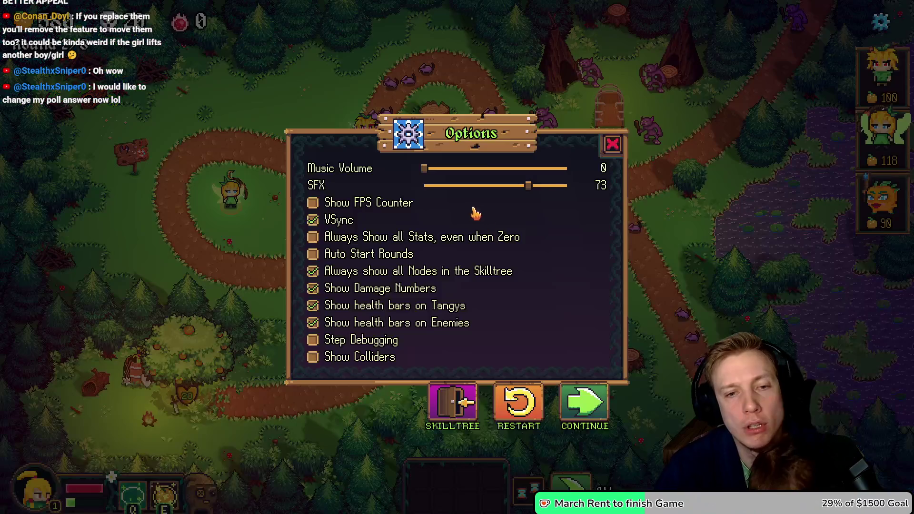
click(313, 357)
key(Escape)
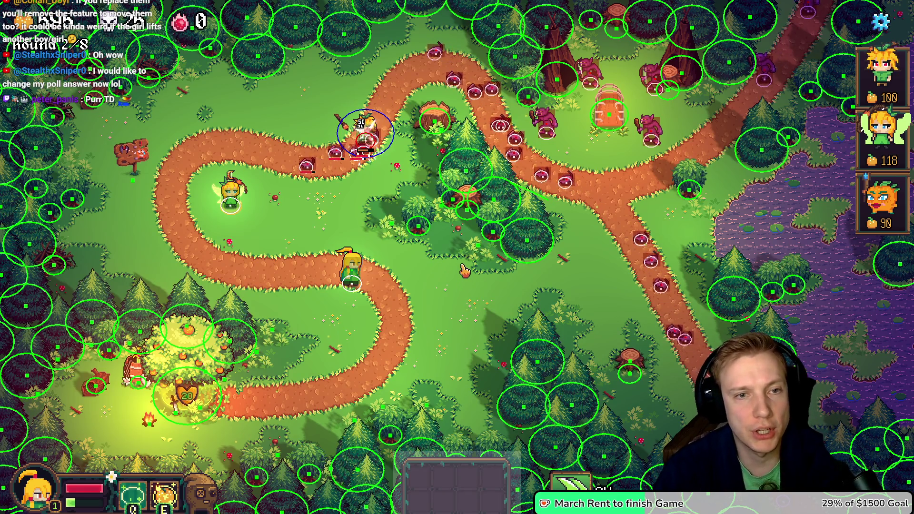
Step: In game.cpp, edit the hero's rectCollider -8 offset by typing 10
key(Escape)
key(alt+Tab)
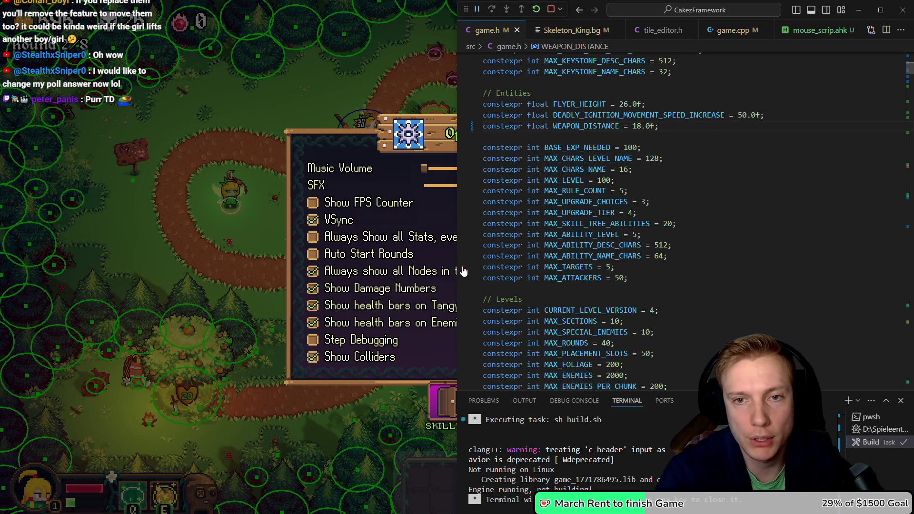
key(ctrl+Tab)
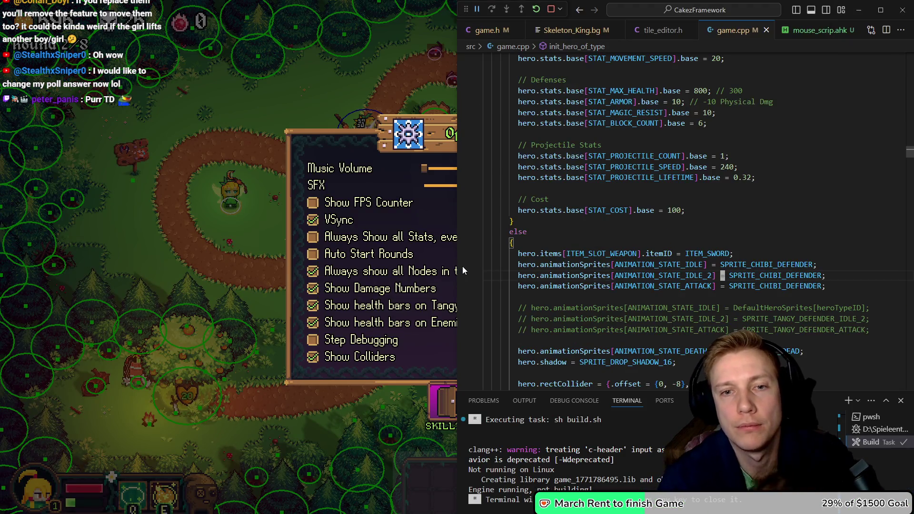
key(Down)
key(Down)
key(Down)
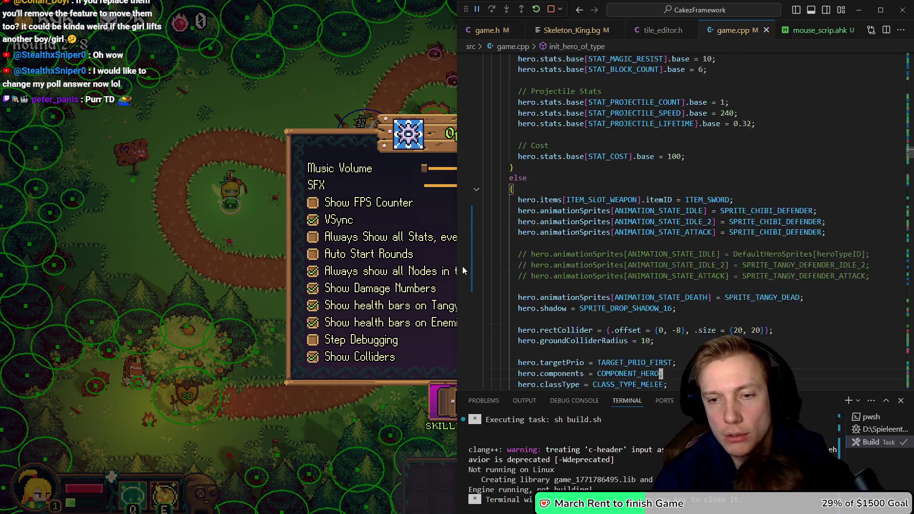
key(Up)
key(Up)
key(Up)
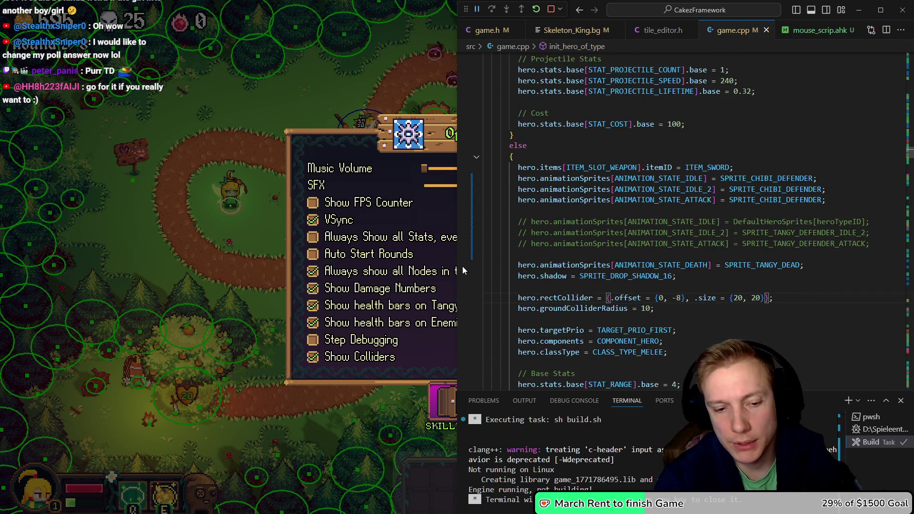
key(Left)
key(Left)
key(Left)
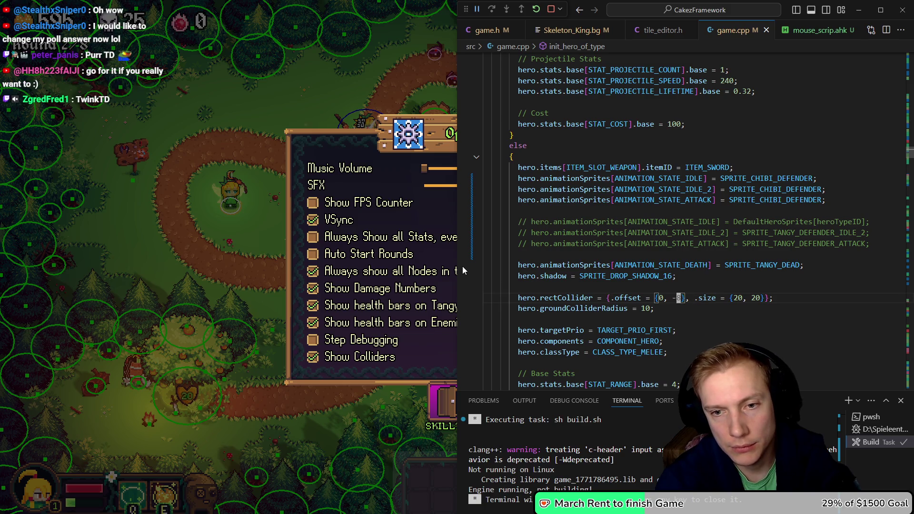
text(10)
Step: Change WEAPON_DISTANCE in game.h from 18.0f to 14.0f and rebuild
key(ctrl+Tab)
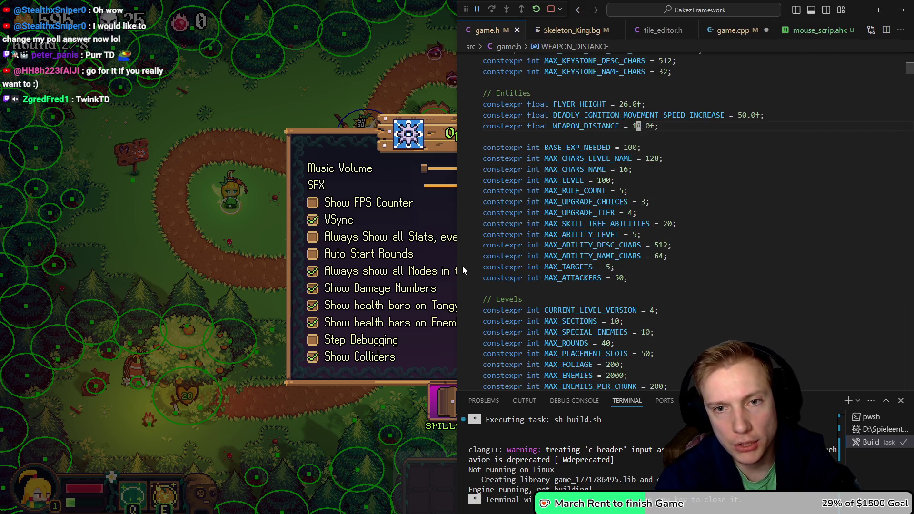
key(Up)
text(4)
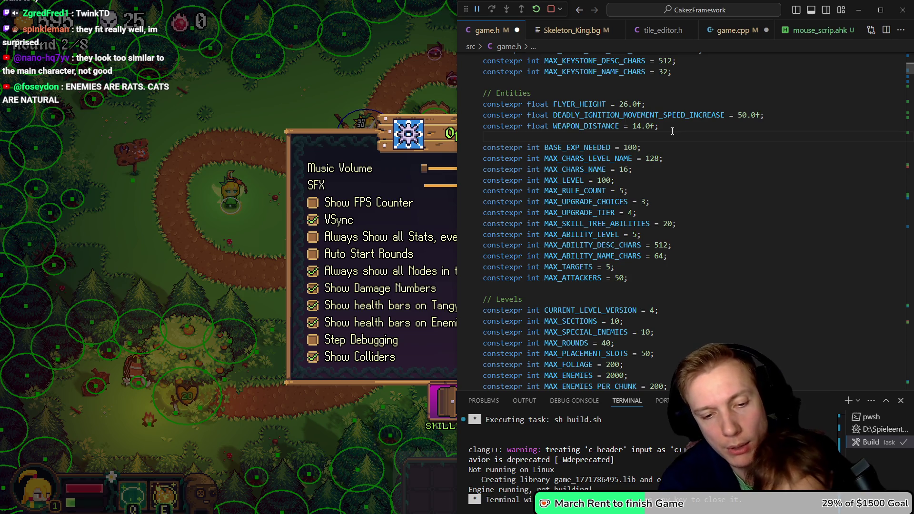
key(ctrl+shift+b)
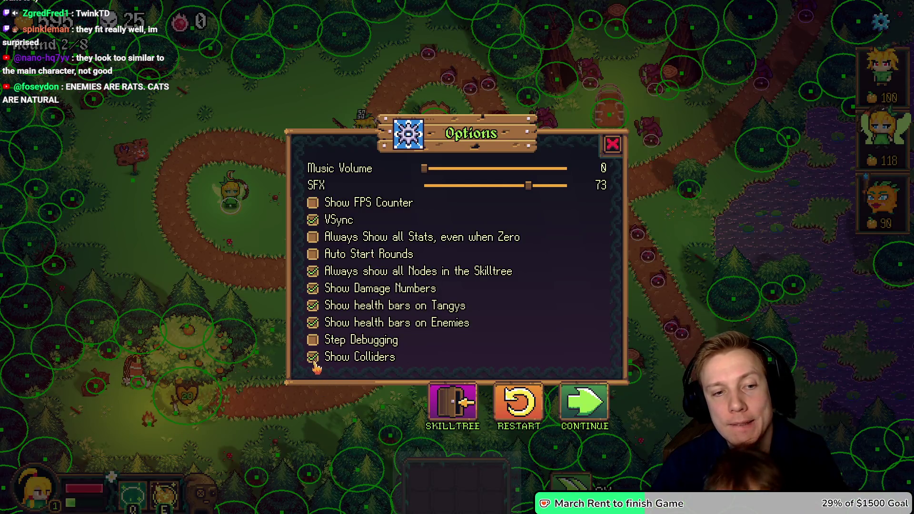
Step: Untick Show Colliders, continue, and place a new defender on the lower path bend
click(314, 358)
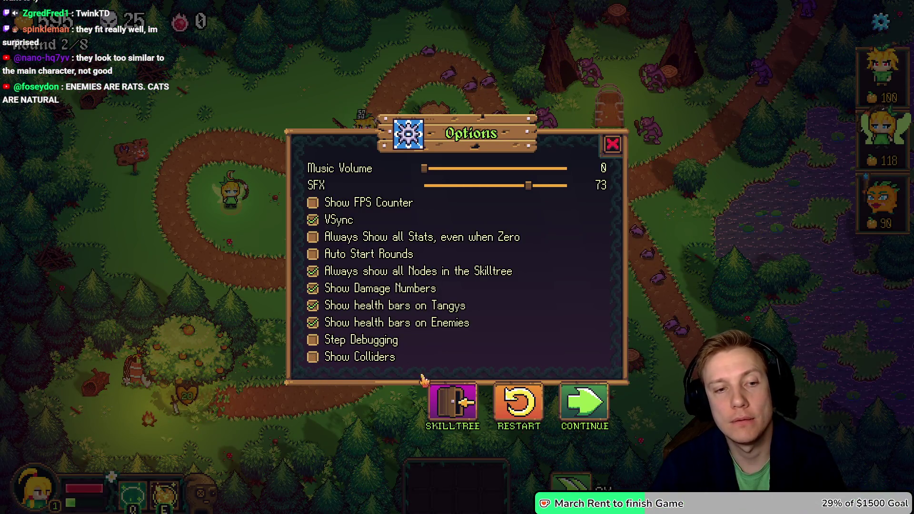
click(580, 408)
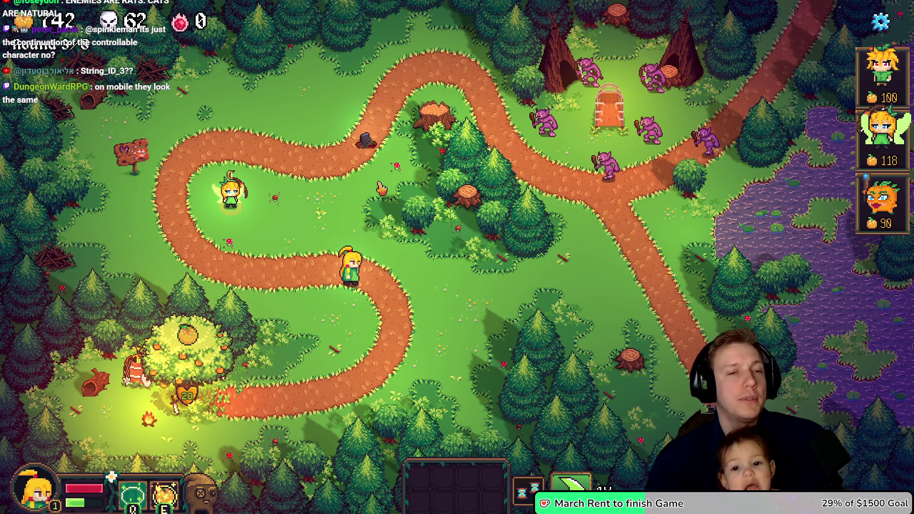
mouse_move(884, 76)
mouse_down()
mouse_move(633, 221)
mouse_move(357, 281)
mouse_move(386, 287)
mouse_up()
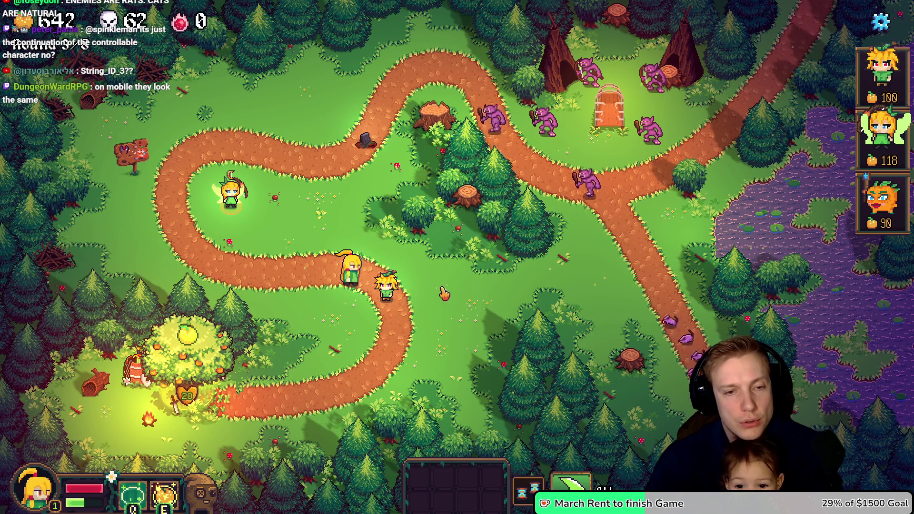
Step: Re-enable Show Colliders, then pause the game and switch back to VS Code
key(Escape)
click(313, 357)
key(Escape)
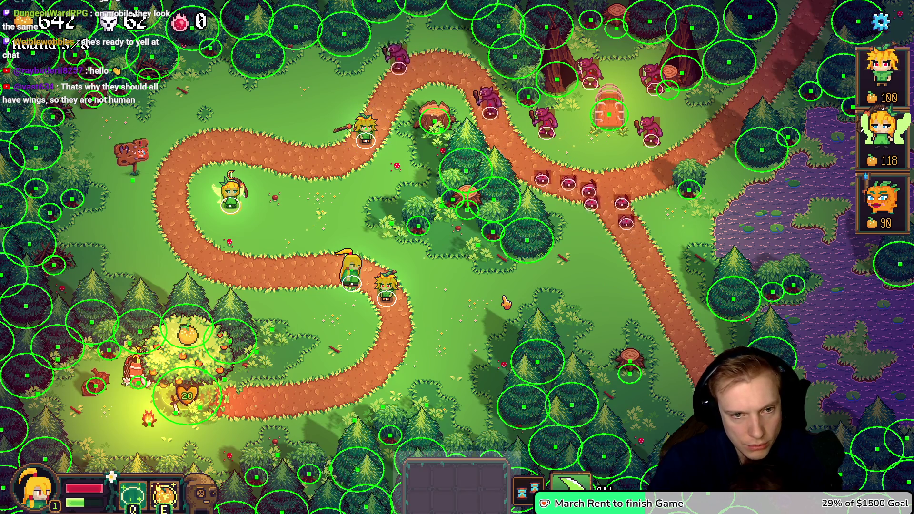
key(Escape)
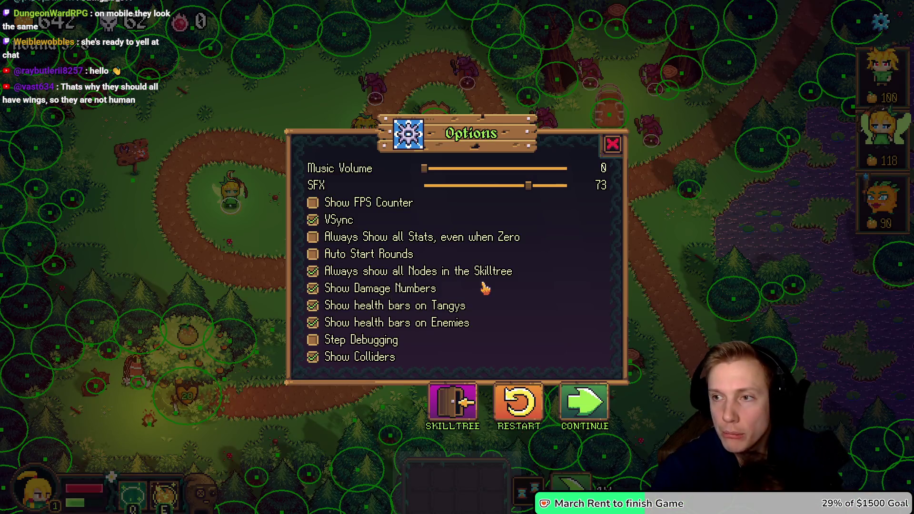
key(alt+Tab)
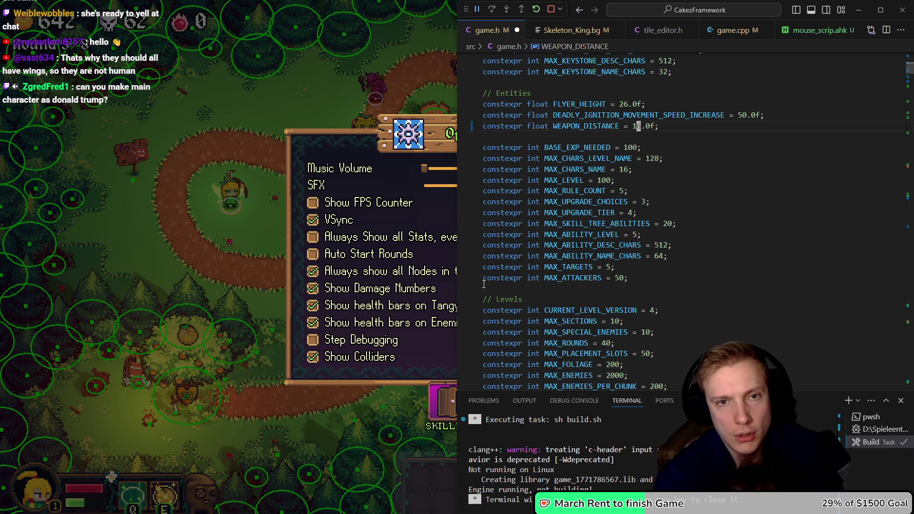
Step: Save game.h with Ctrl+S to kick off a fresh build
key(ctrl+s)
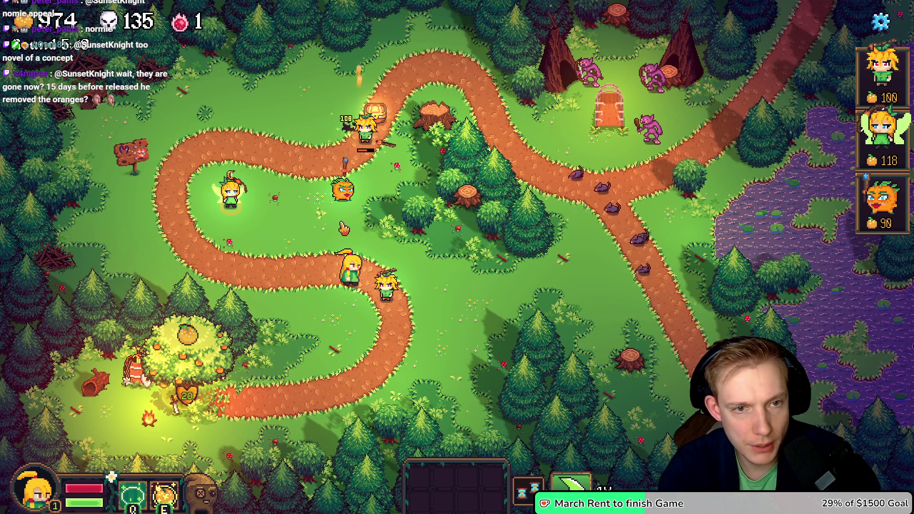
Step: Send the hero walking to a new spot on the map
click(338, 322)
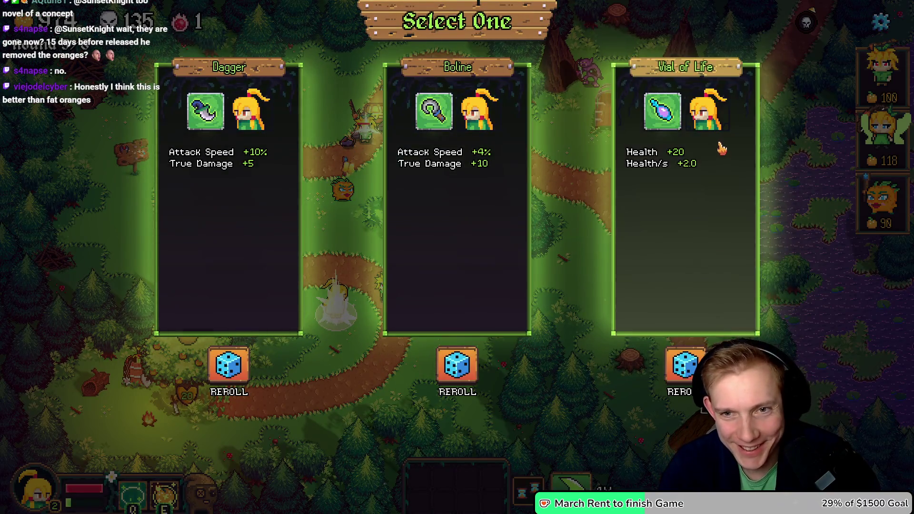
Step: Pick an item reward, move the hero down-left from the bend, and start round 6
click(473, 123)
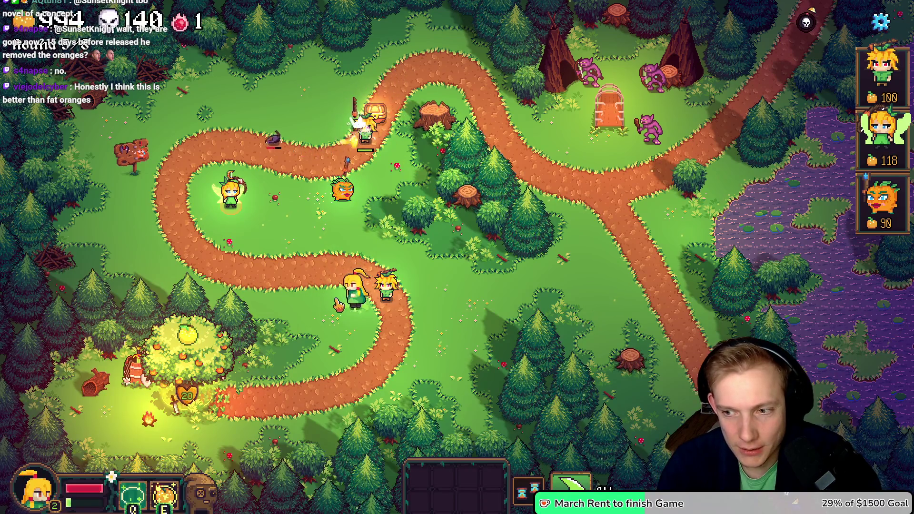
click(329, 347)
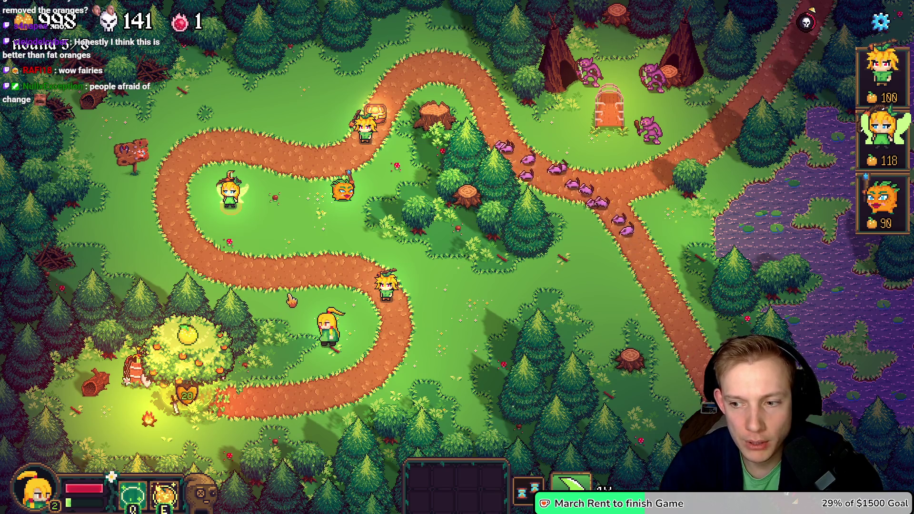
click(315, 365)
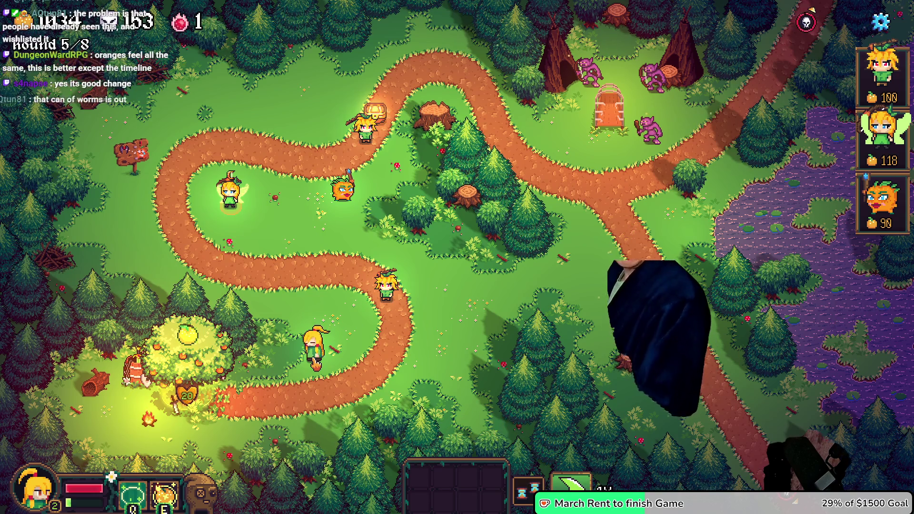
click(808, 17)
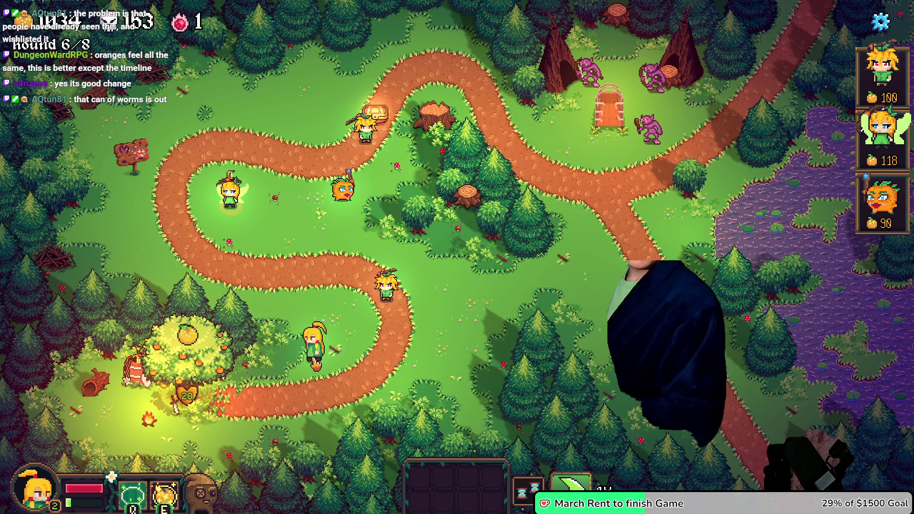
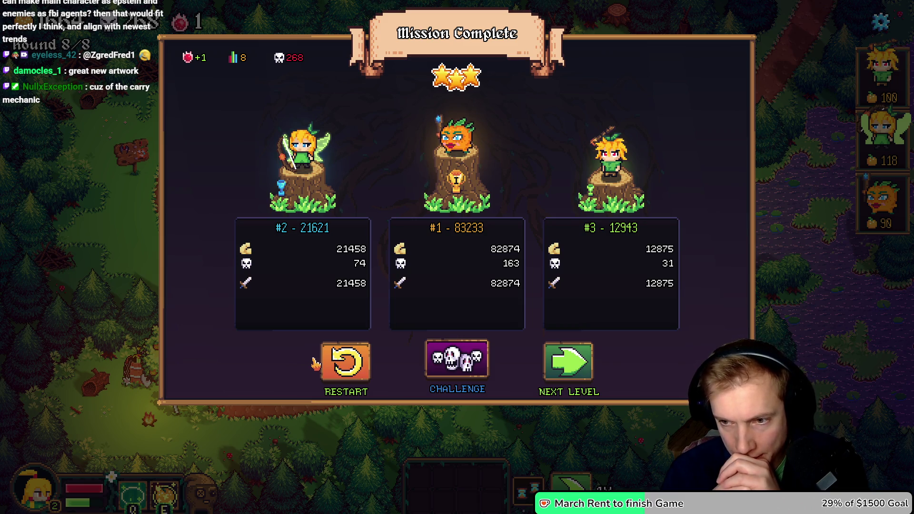
Step: Switch from the Tangy TD Mission Complete screen to the Firefox window showing Excalidraw
mouse_move(476, 97)
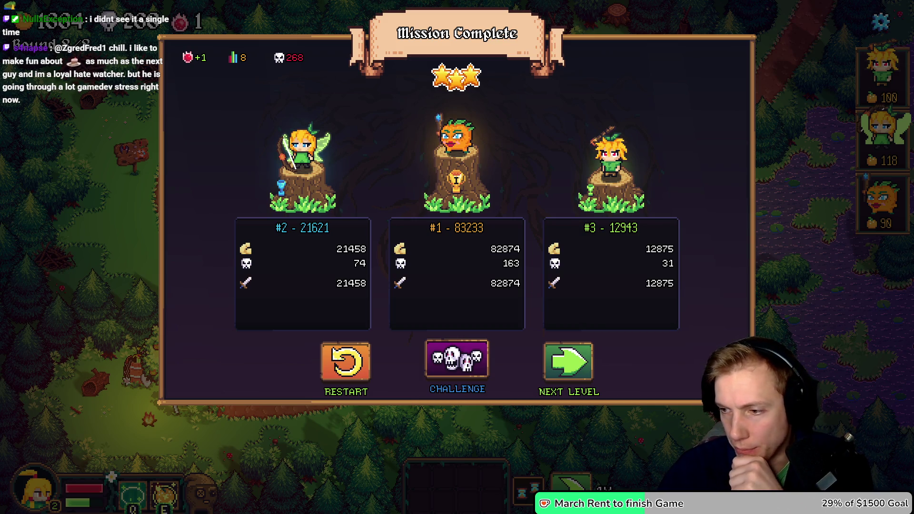
key(alt+Tab)
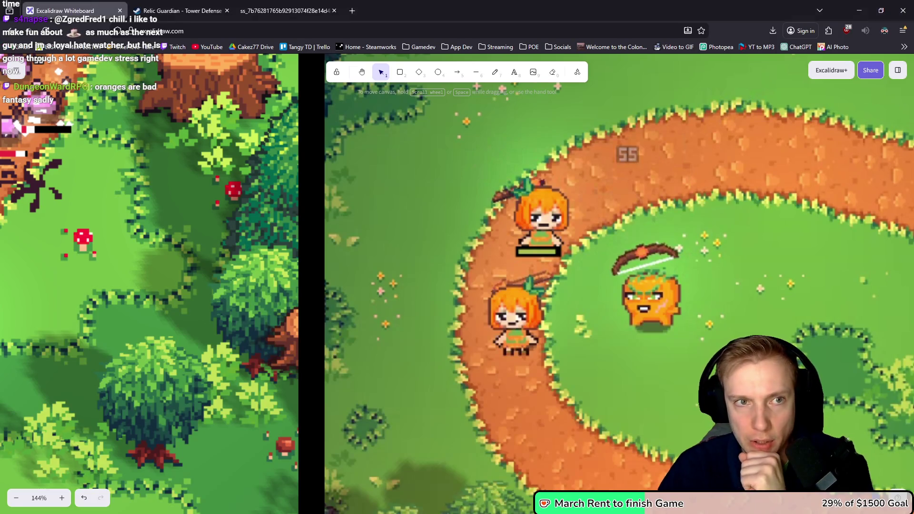
Step: In a new tab, go from YouTube's avatar menu into YouTube Studio's Content videos list
key(ctrl+t)
click(205, 49)
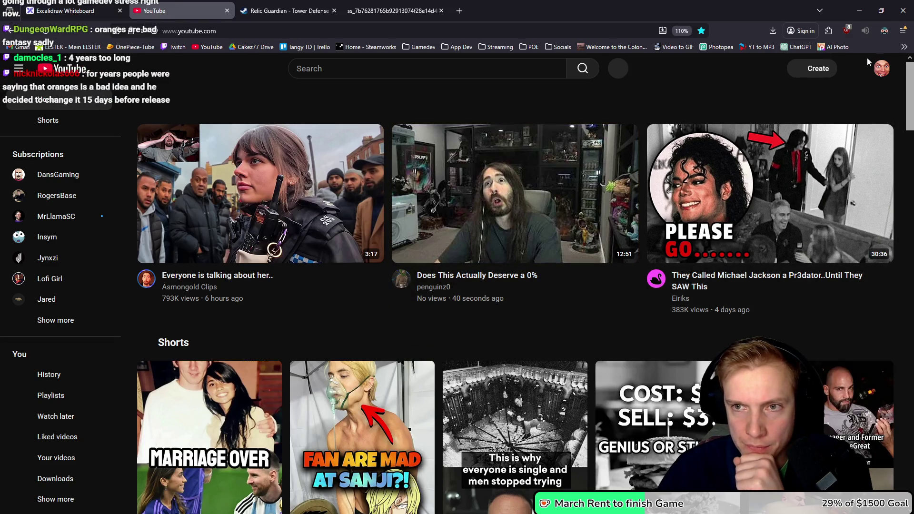
click(882, 69)
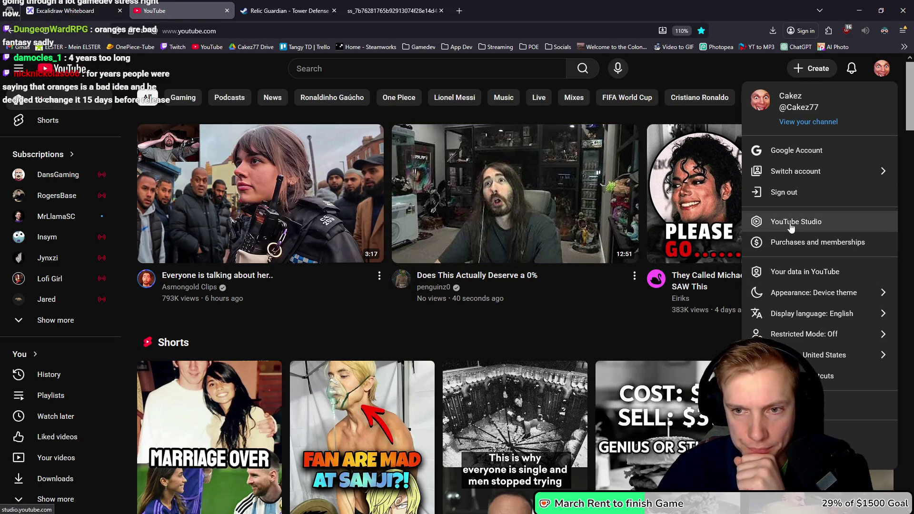
click(791, 224)
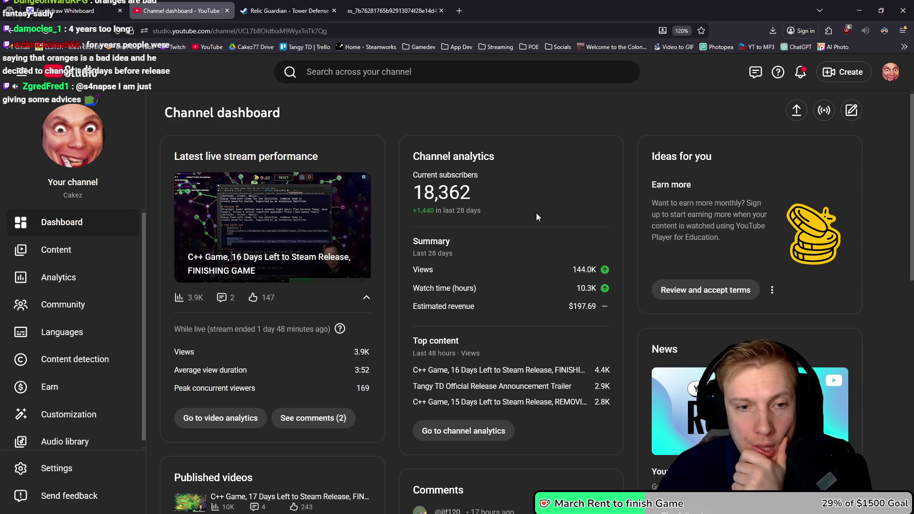
scroll(531, 207, down, 2)
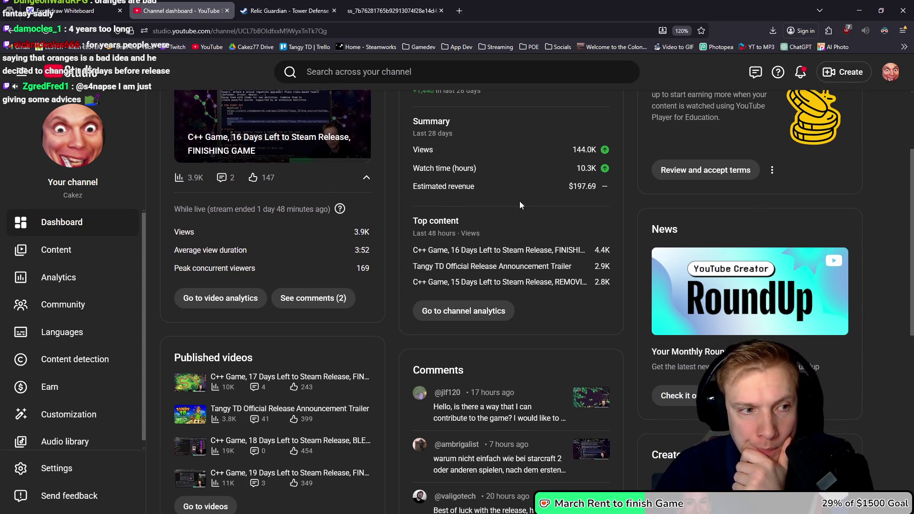
click(70, 257)
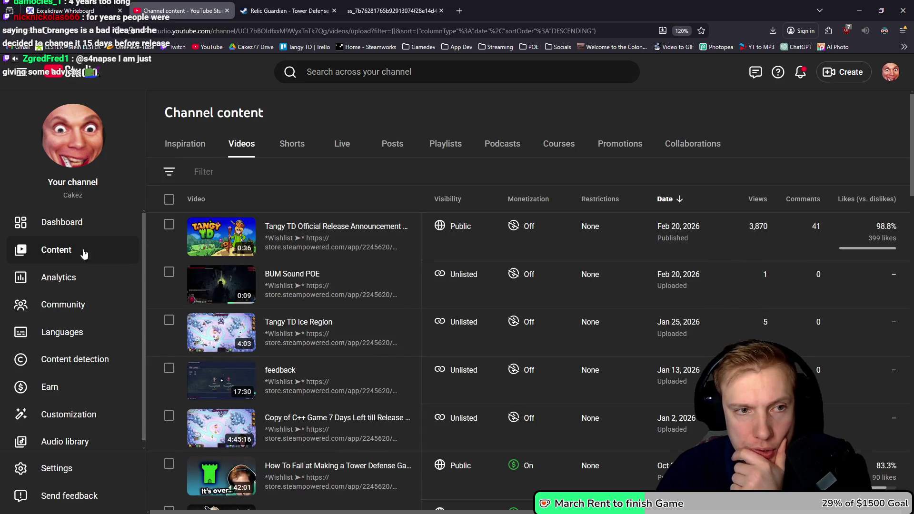
Step: Page back three pages through the uploaded-videos list
scroll(501, 228, down, 15)
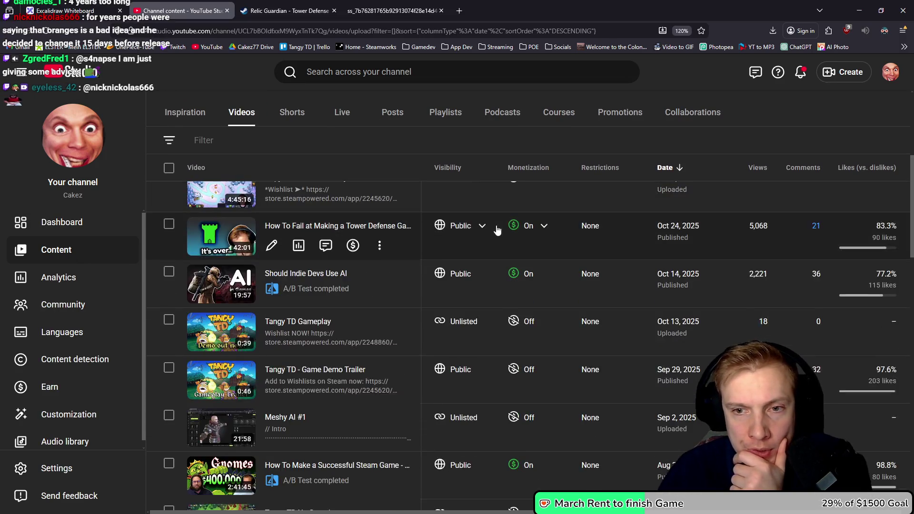
scroll(500, 271, down, 3)
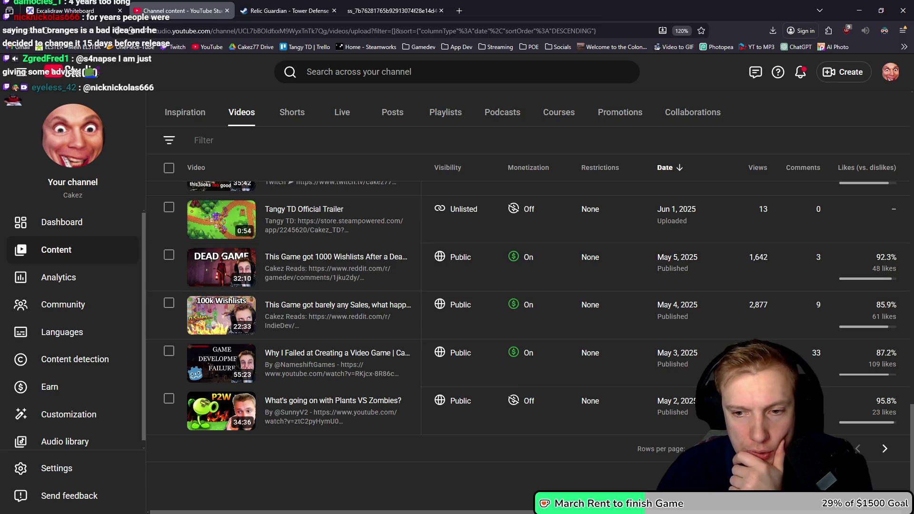
click(885, 449)
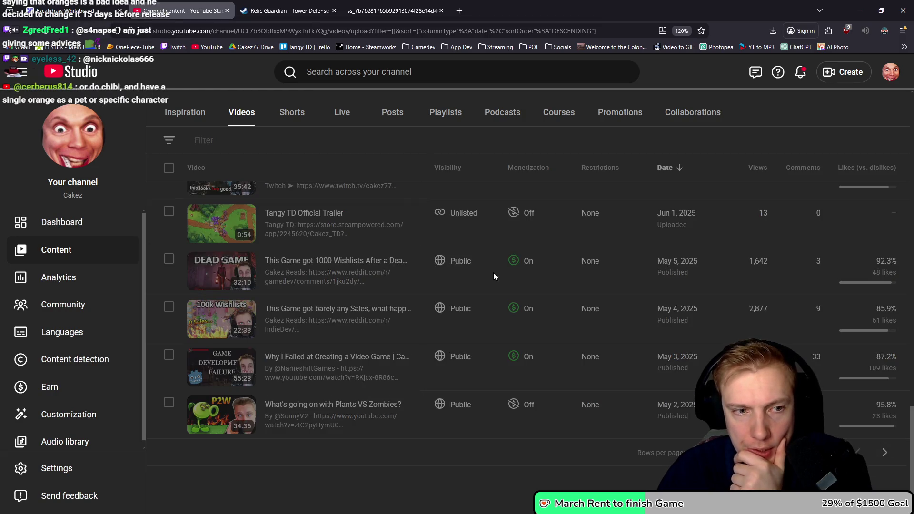
scroll(498, 271, down, 20)
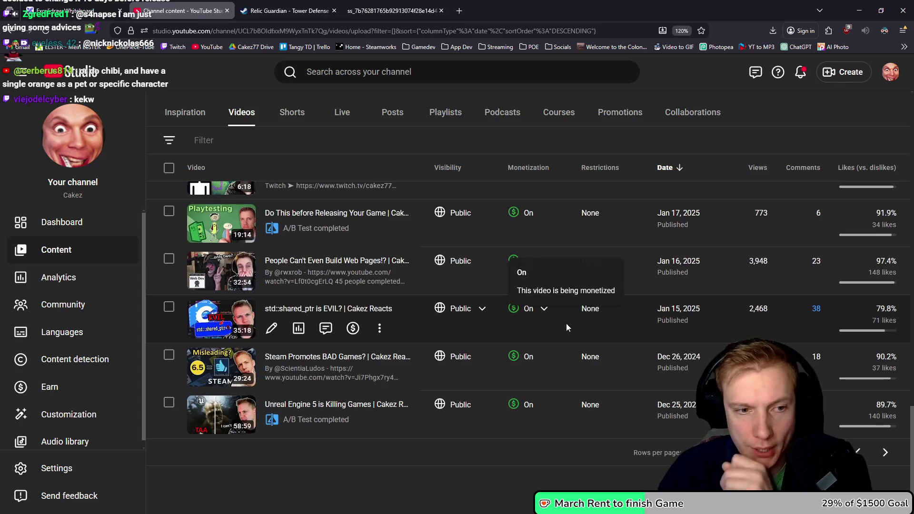
click(882, 455)
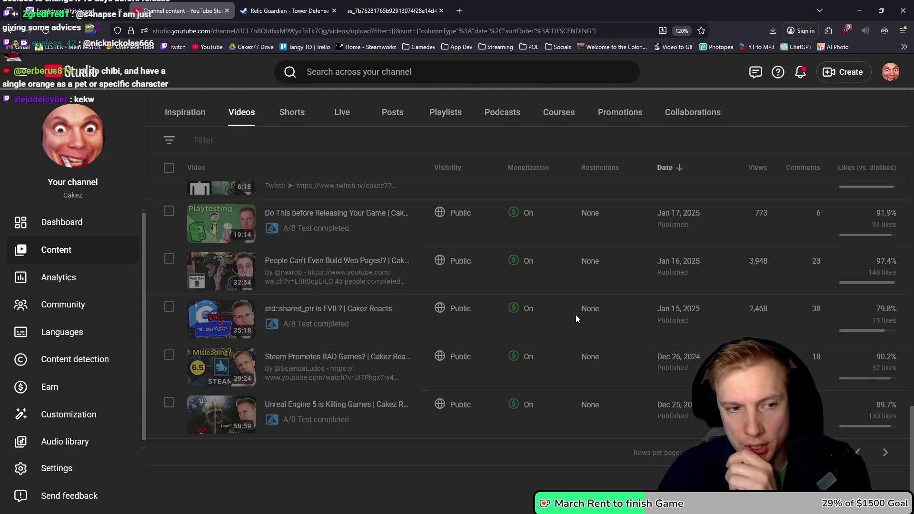
scroll(570, 310, down, 5)
scroll(544, 295, down, 20)
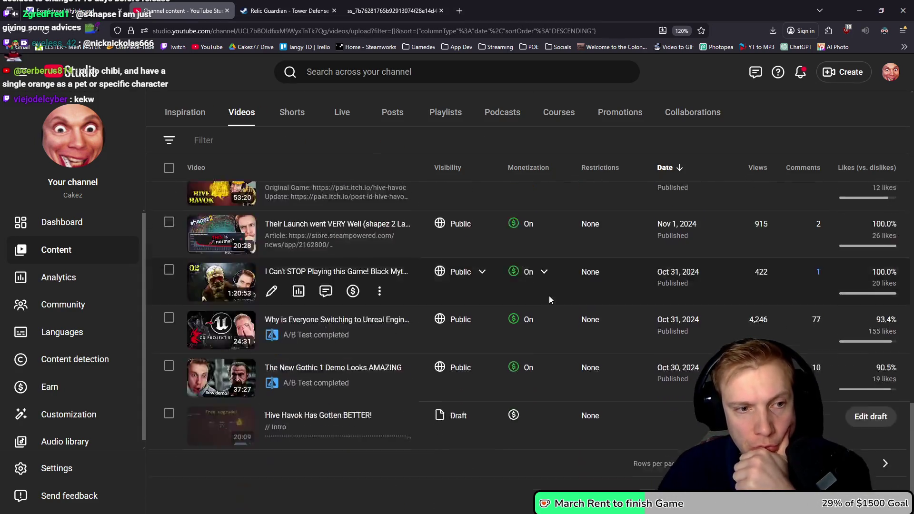
click(887, 453)
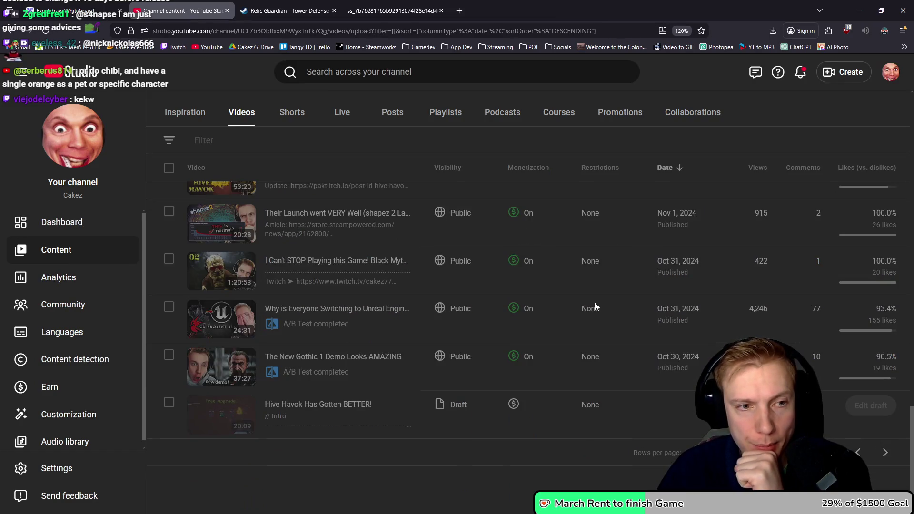
Step: Page back two more pages until uploads from Jul 5, 2024 appear
scroll(583, 296, down, 5)
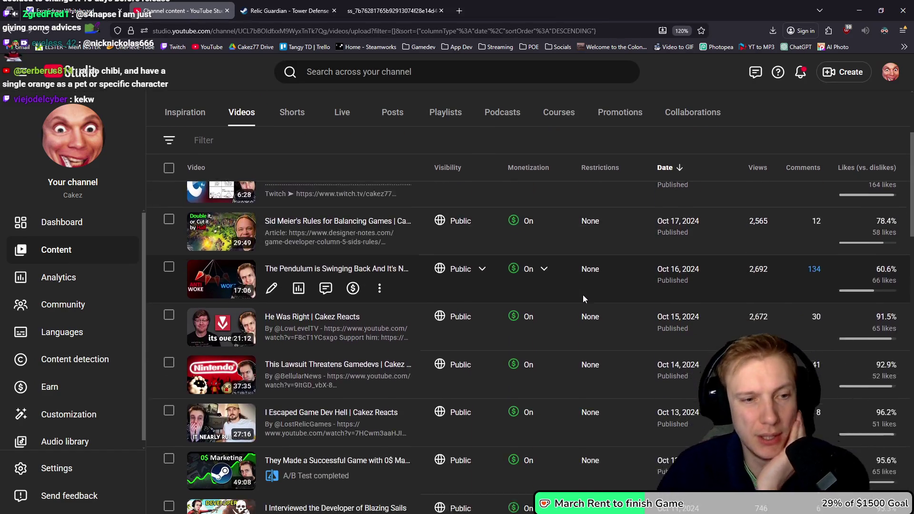
scroll(552, 285, down, 3)
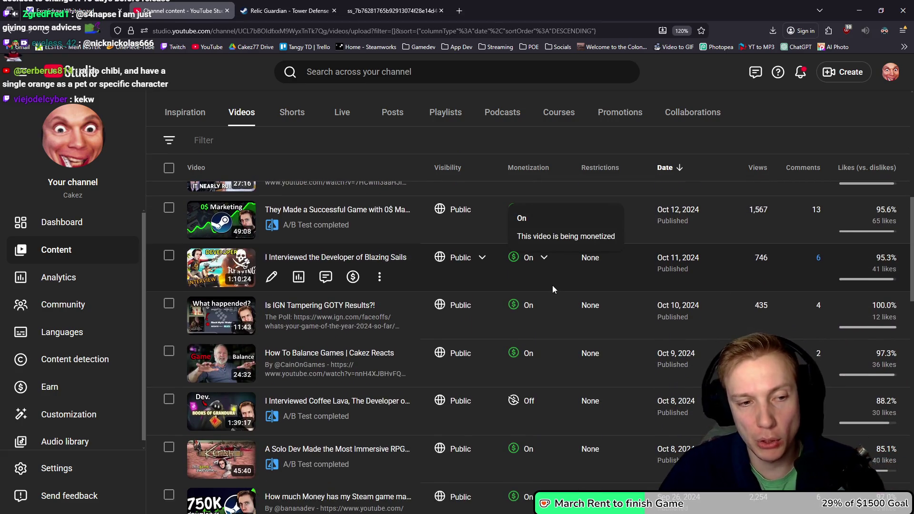
scroll(548, 278, down, 4)
scroll(539, 273, down, 10)
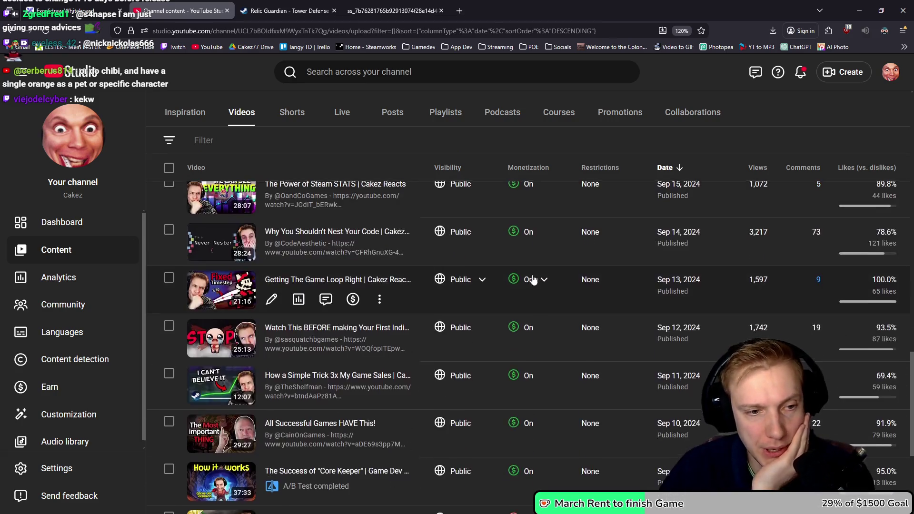
click(886, 453)
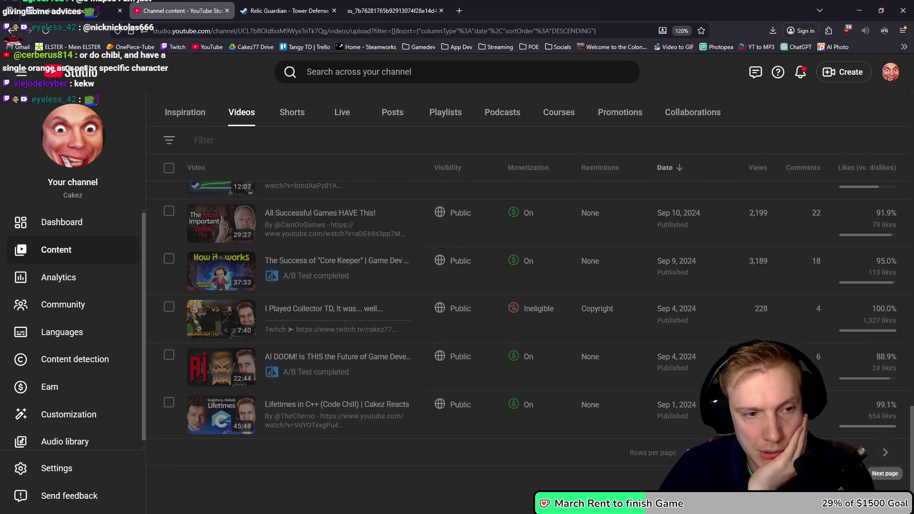
scroll(562, 283, down, 6)
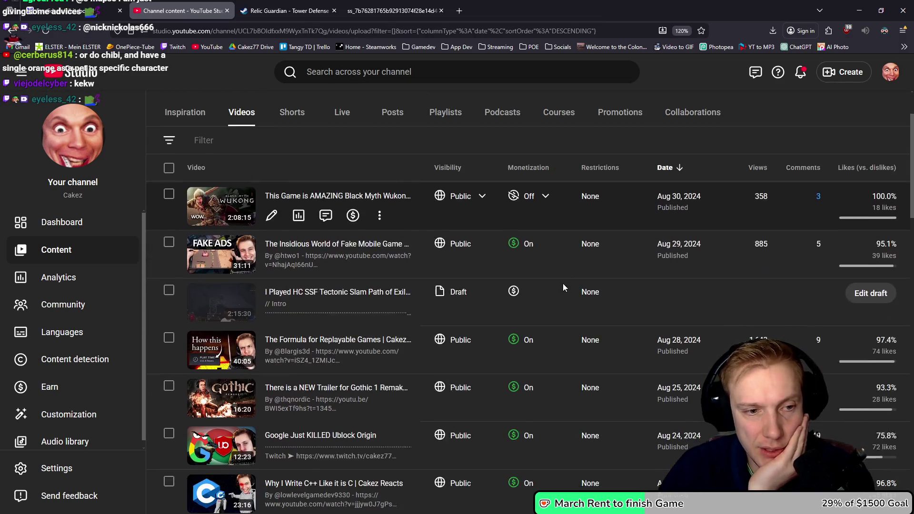
scroll(515, 278, down, 12)
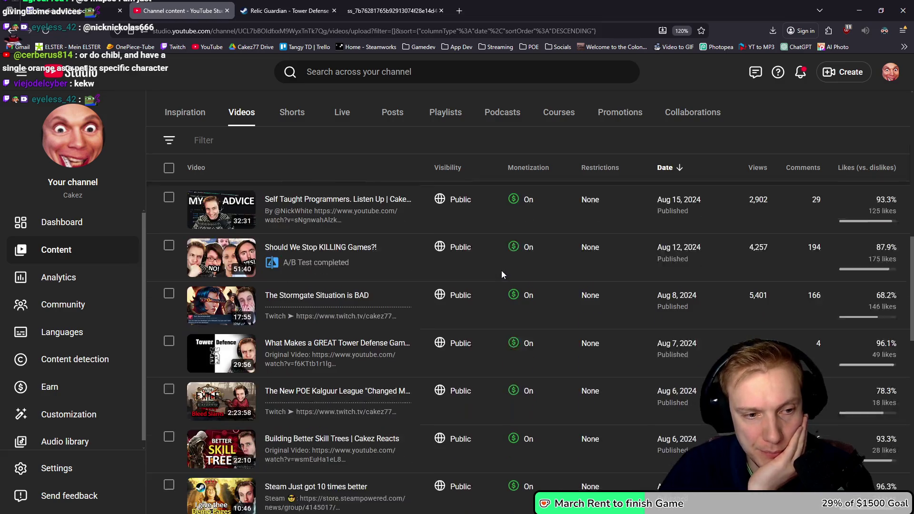
scroll(501, 271, down, 15)
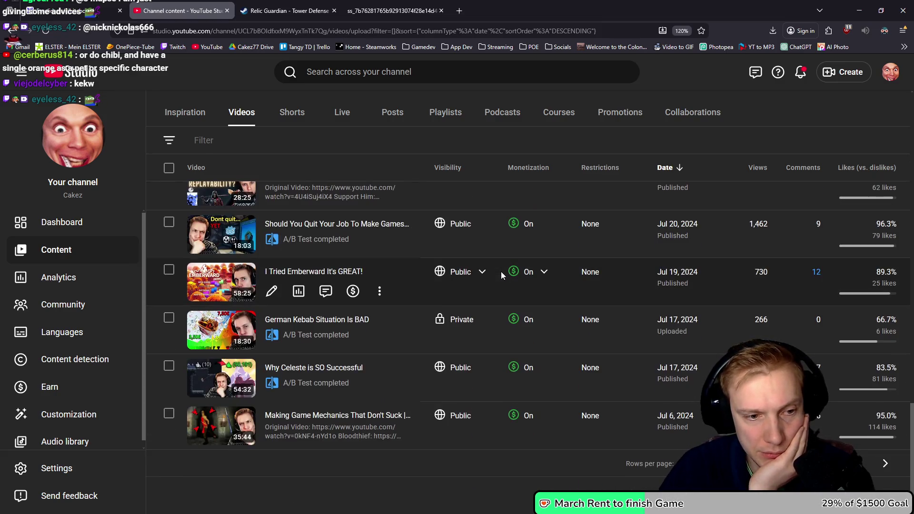
click(886, 464)
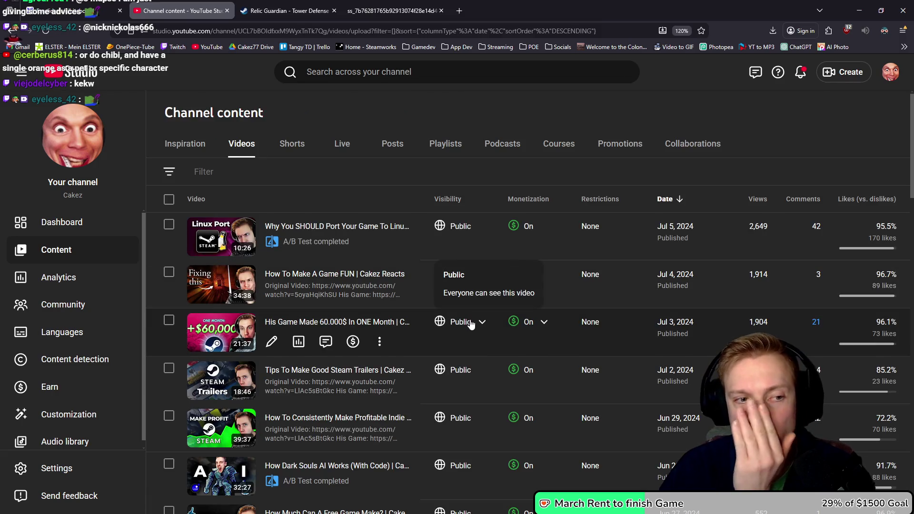
Step: Scroll to the bottom of the list and advance to the next page of older uploads
scroll(473, 324, down, 2)
scroll(479, 344, up, 2)
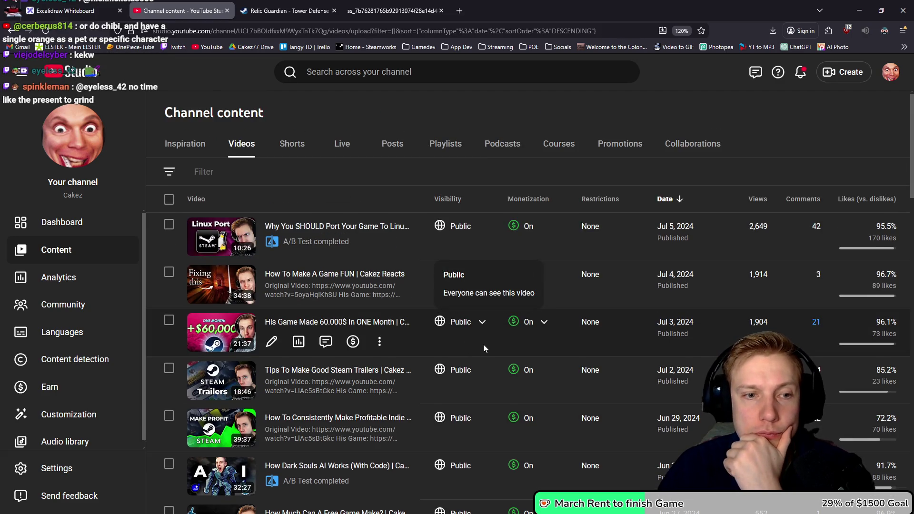
scroll(484, 345, down, 4)
scroll(485, 349, down, 14)
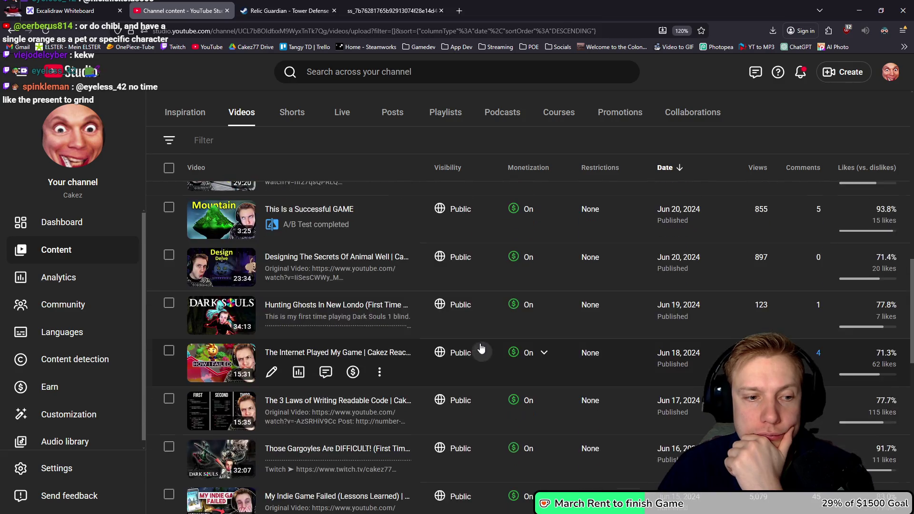
scroll(467, 341, down, 5)
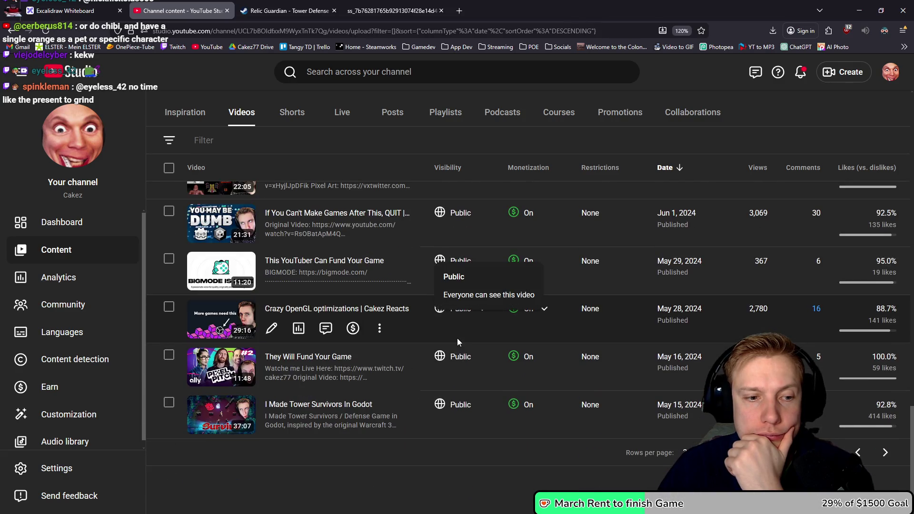
click(883, 453)
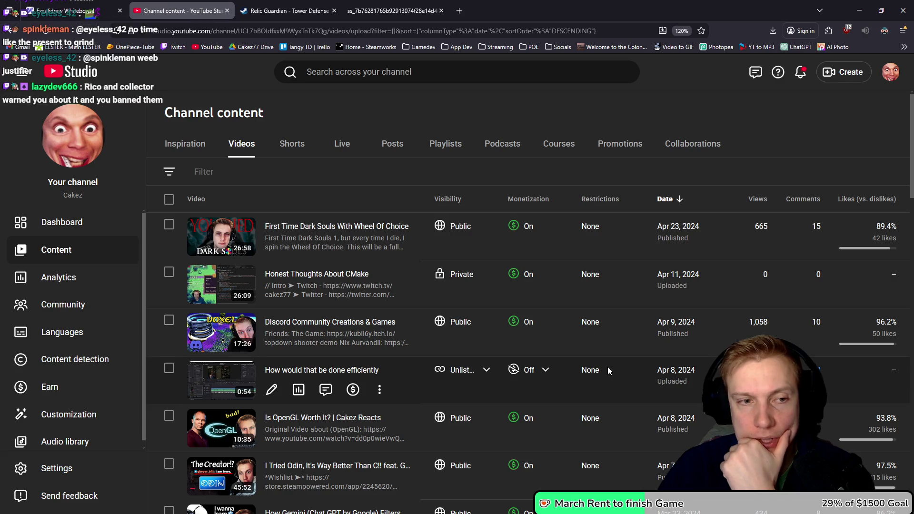
Step: Scroll down to the December 2023 videos, including the unlisted base-building design video
scroll(529, 337, down, 1)
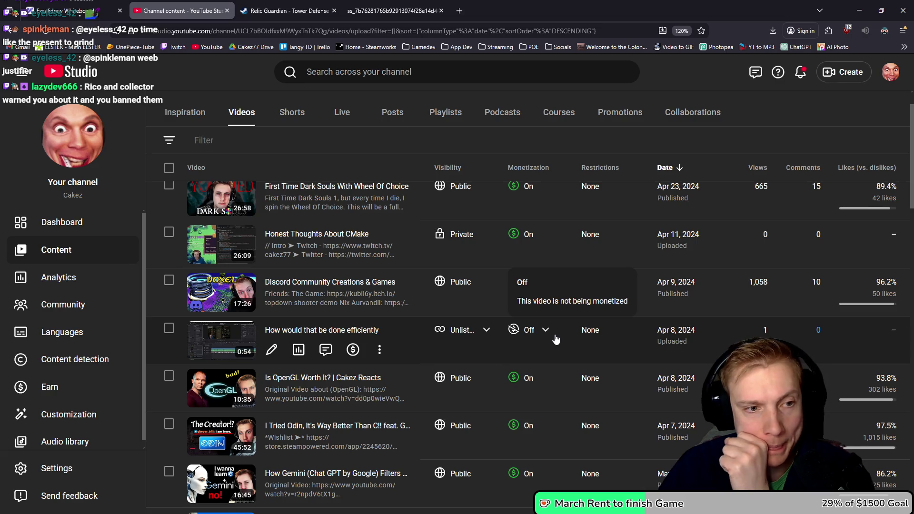
scroll(562, 335, up, 1)
scroll(559, 331, down, 5)
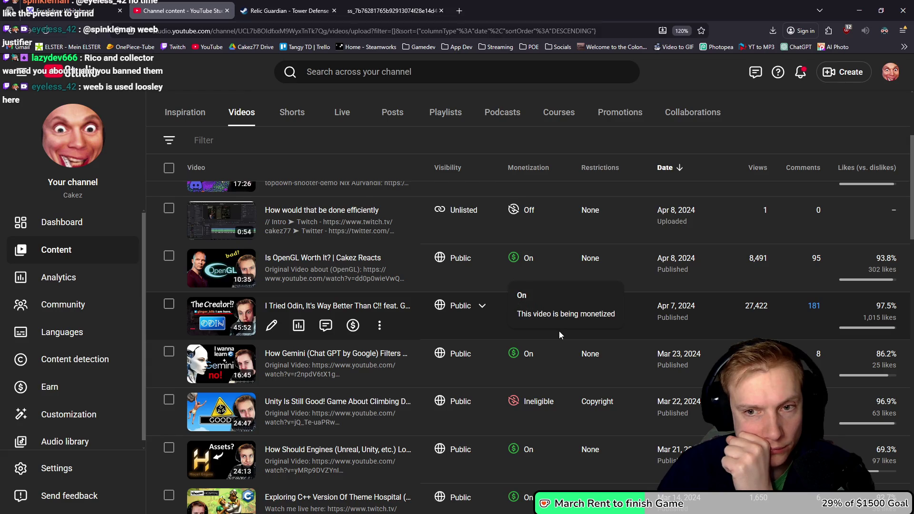
scroll(558, 332, down, 2)
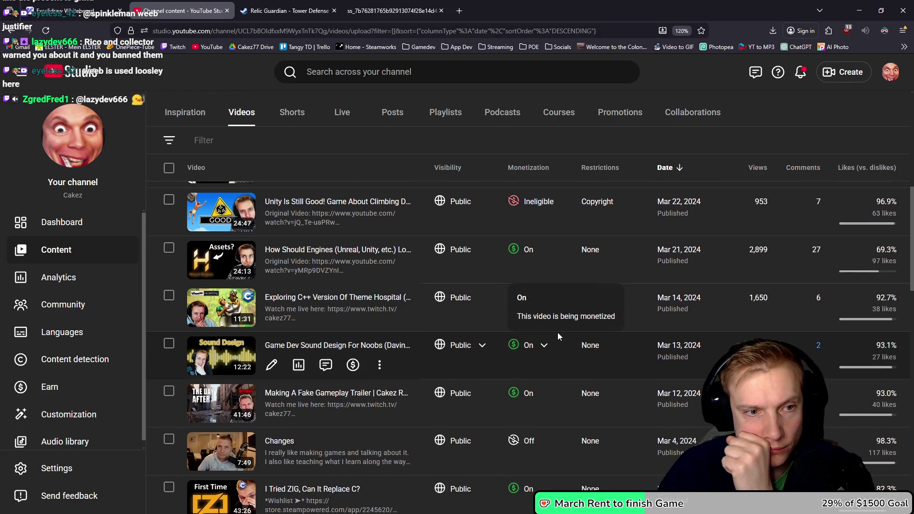
scroll(552, 327, down, 3)
scroll(547, 322, down, 3)
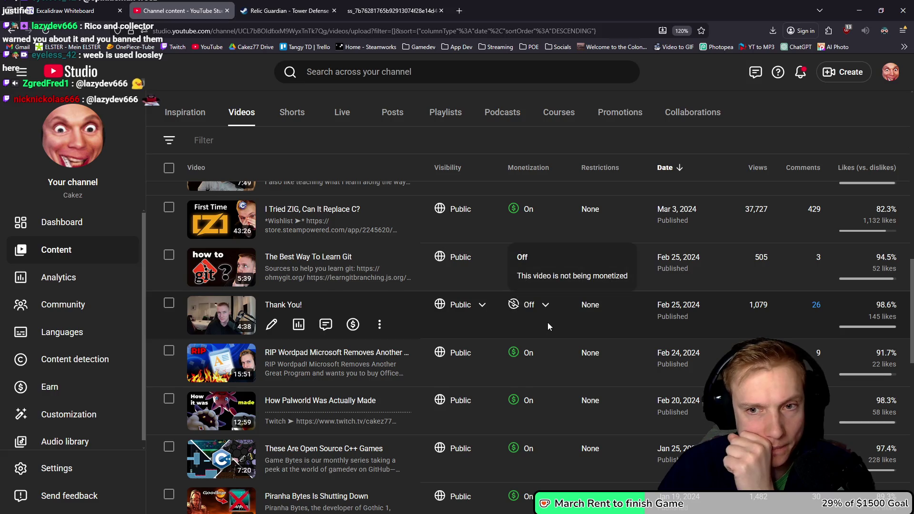
scroll(571, 335, down, 8)
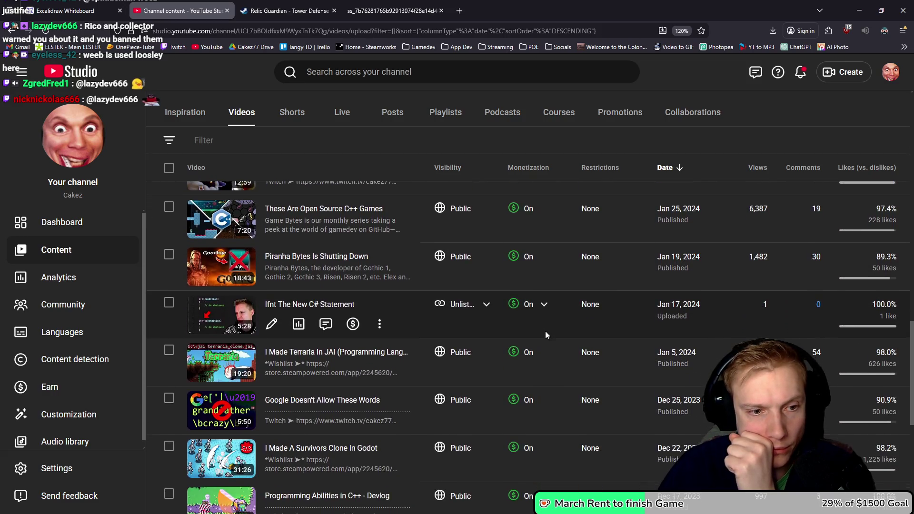
scroll(546, 337, down, 2)
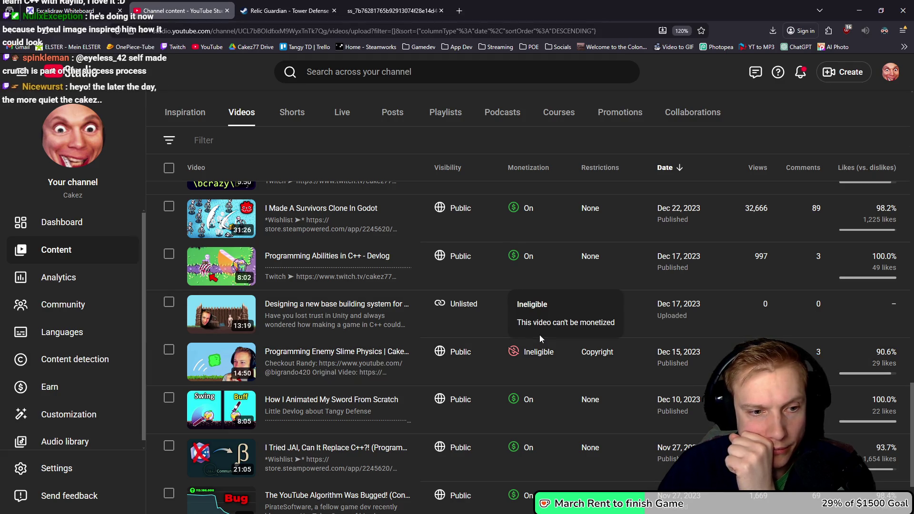
Step: Scroll the videos table and step back one page with the previous-page arrow
scroll(536, 333, down, 2)
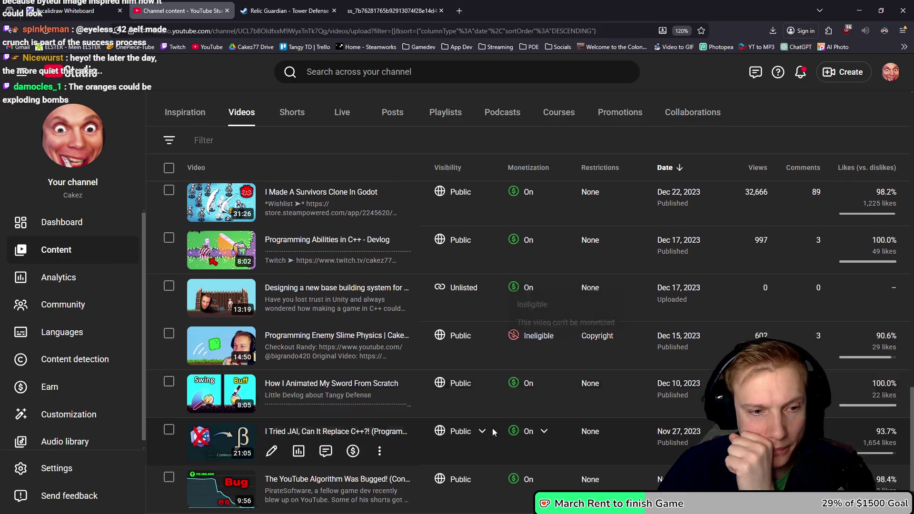
scroll(495, 413, up, 10)
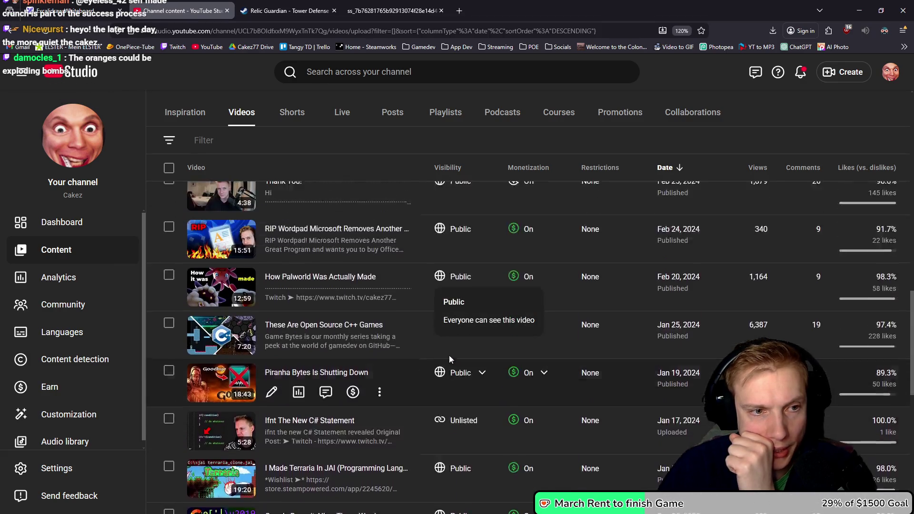
scroll(412, 357, up, 10)
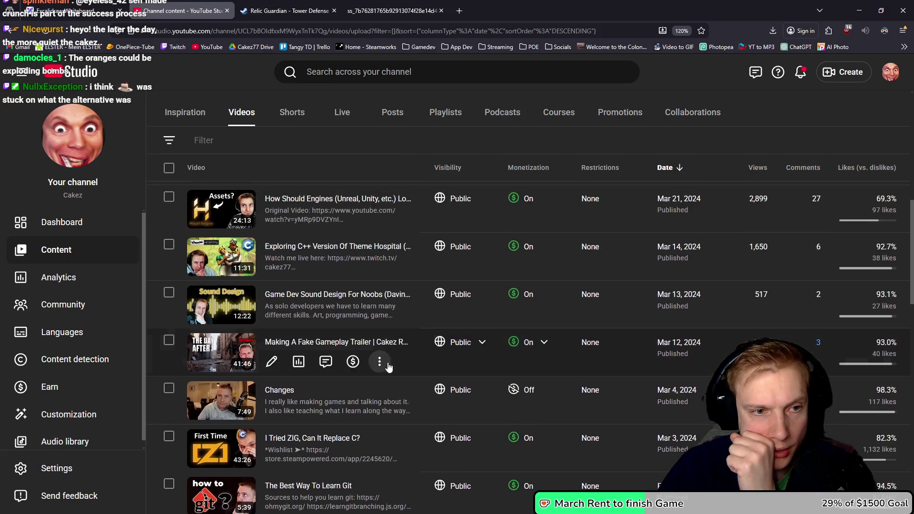
scroll(388, 362, up, 4)
scroll(388, 359, down, 9)
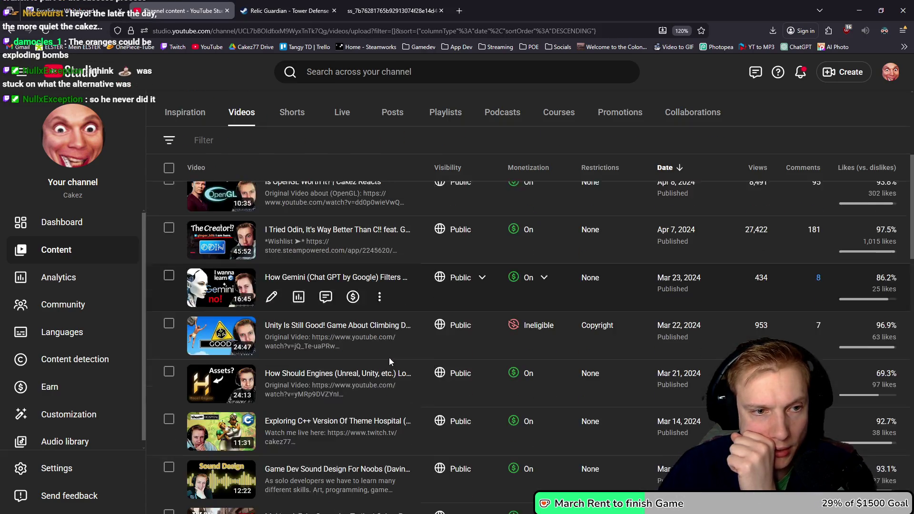
scroll(398, 363, down, 15)
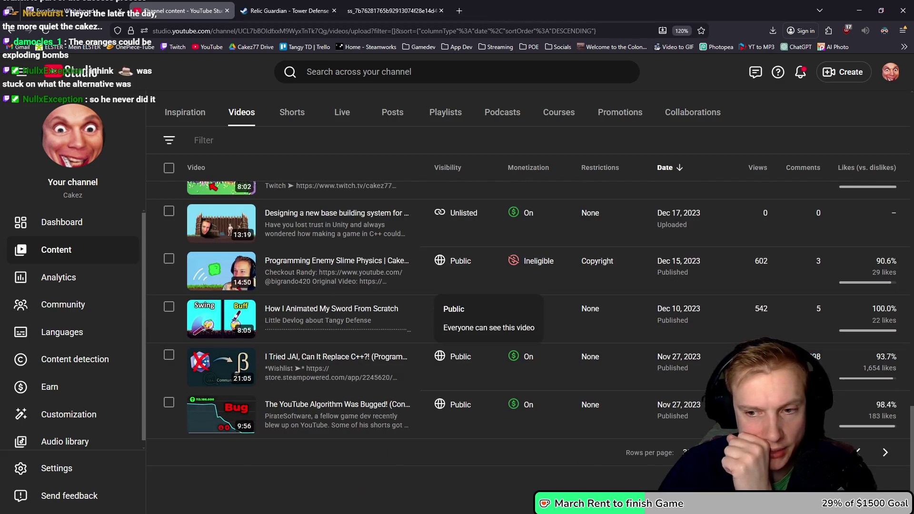
click(860, 452)
Step: Advance two pages further into the older uploads
scroll(477, 362, down, 5)
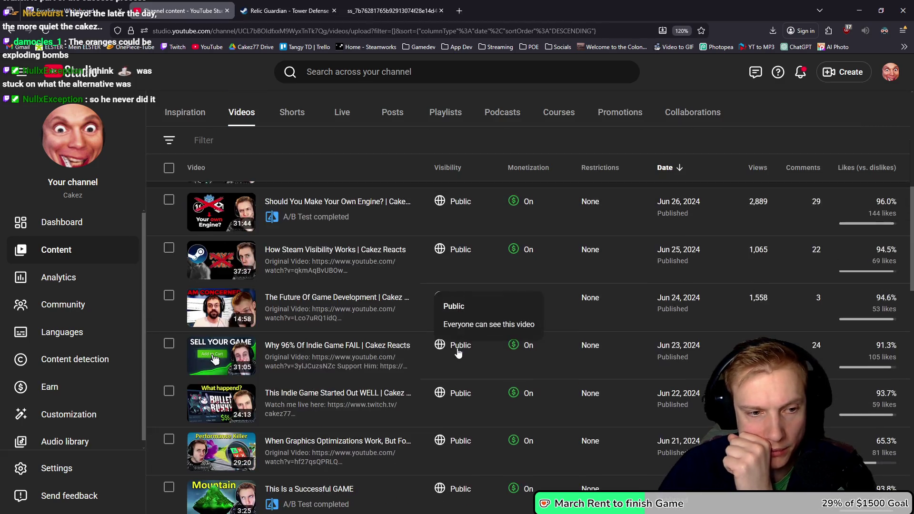
scroll(457, 352, down, 15)
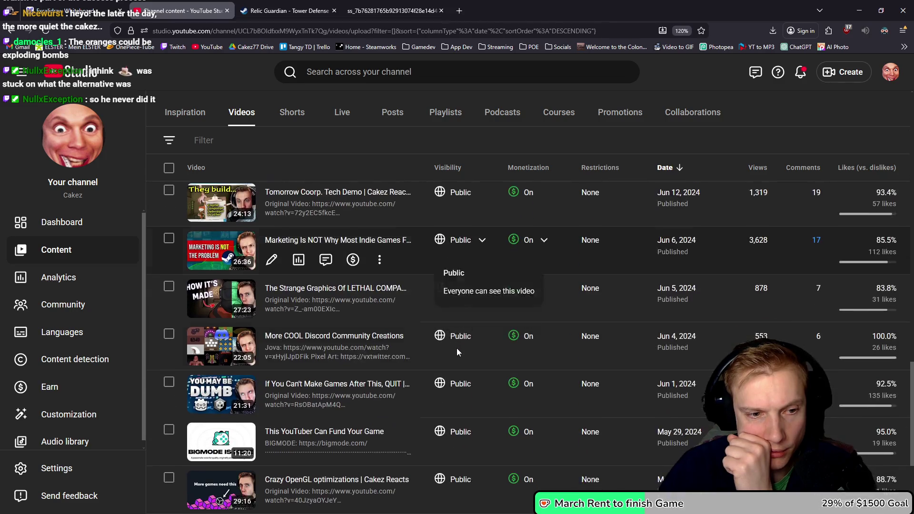
scroll(453, 353, down, 1)
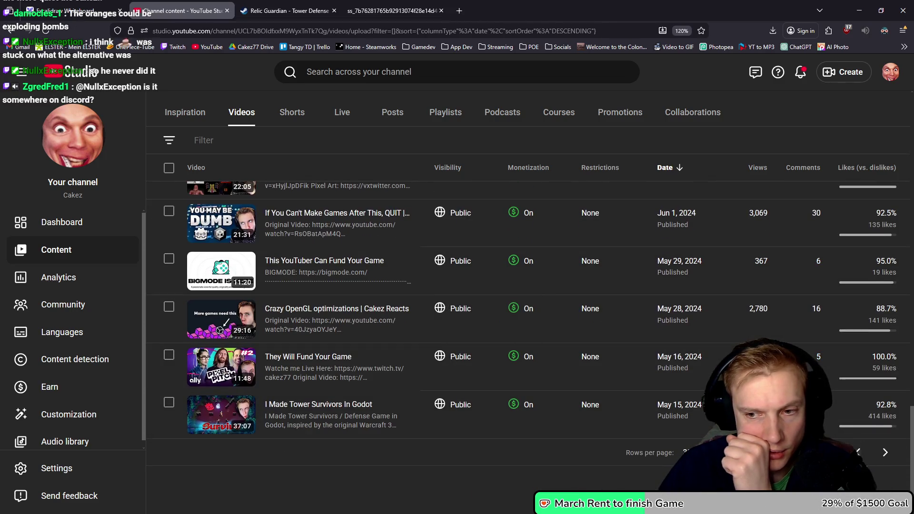
click(882, 456)
scroll(562, 362, down, 15)
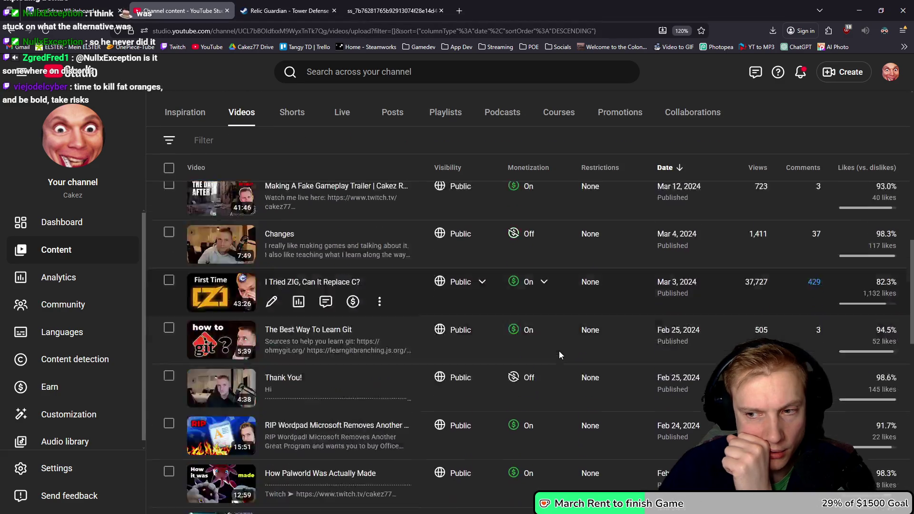
scroll(562, 361, down, 5)
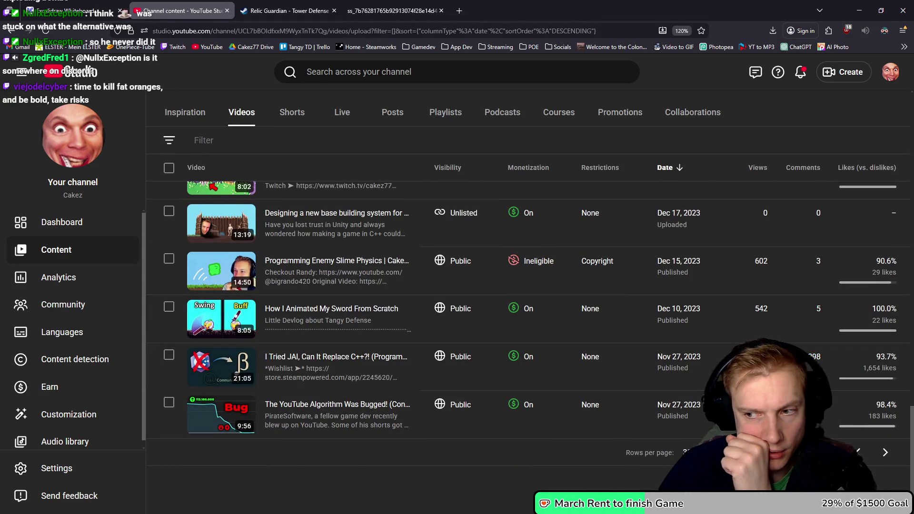
click(885, 452)
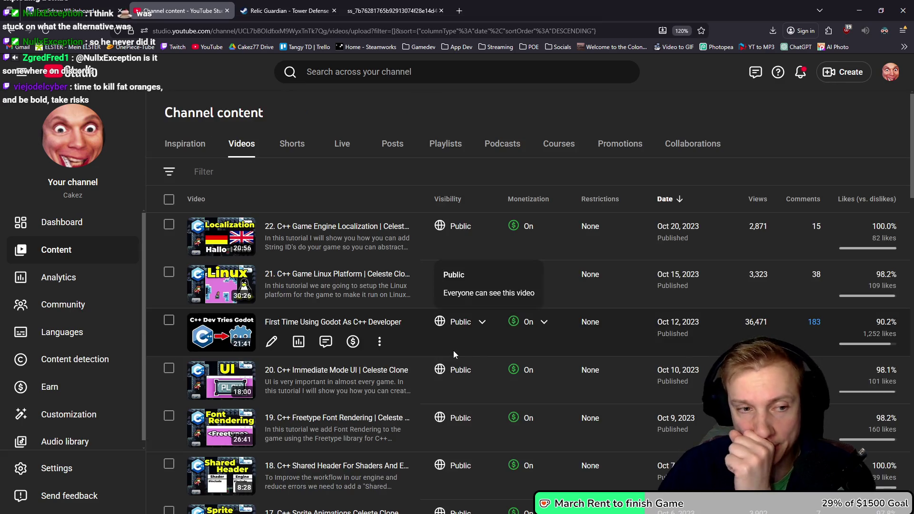
Step: Advance one more page to the private stream uploads dated Jul 31, 2023
scroll(469, 355, down, 20)
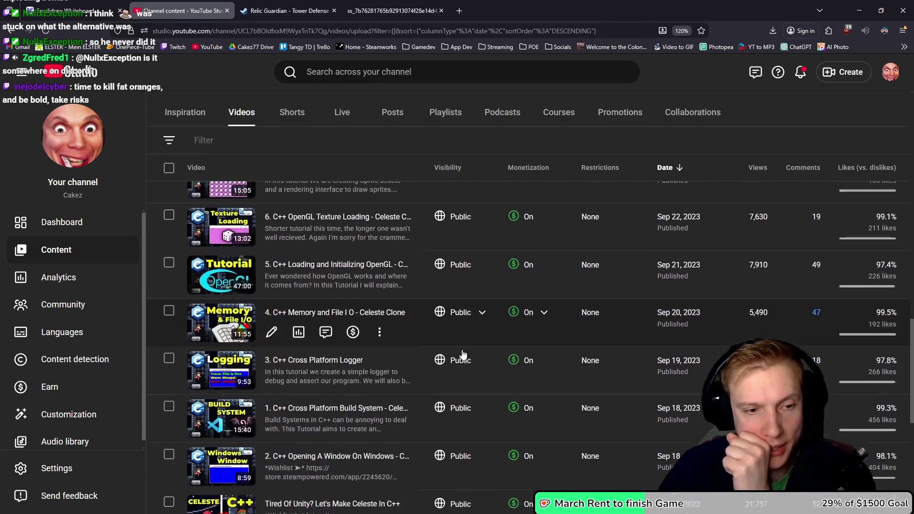
scroll(461, 354, down, 3)
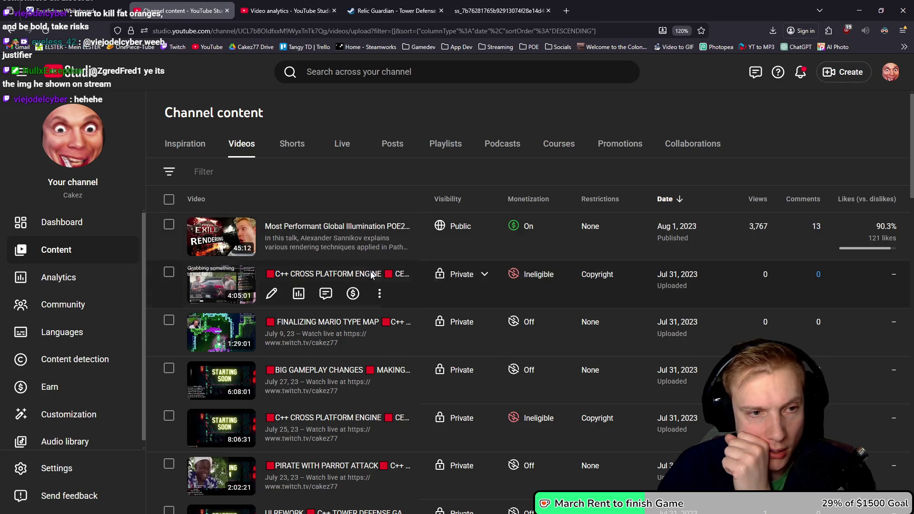
scroll(411, 299, down, 15)
scroll(404, 305, down, 8)
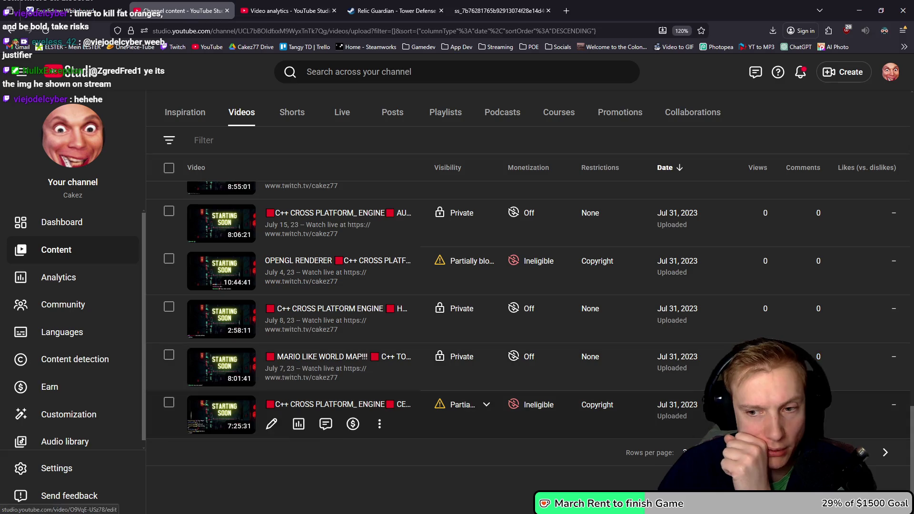
click(885, 452)
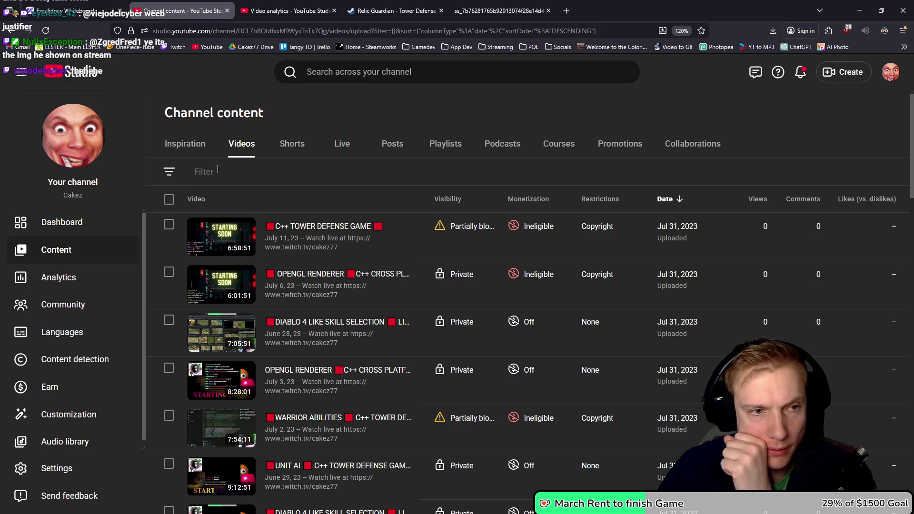
Step: Filter the video list by Visibility to show only Public videos
click(184, 173)
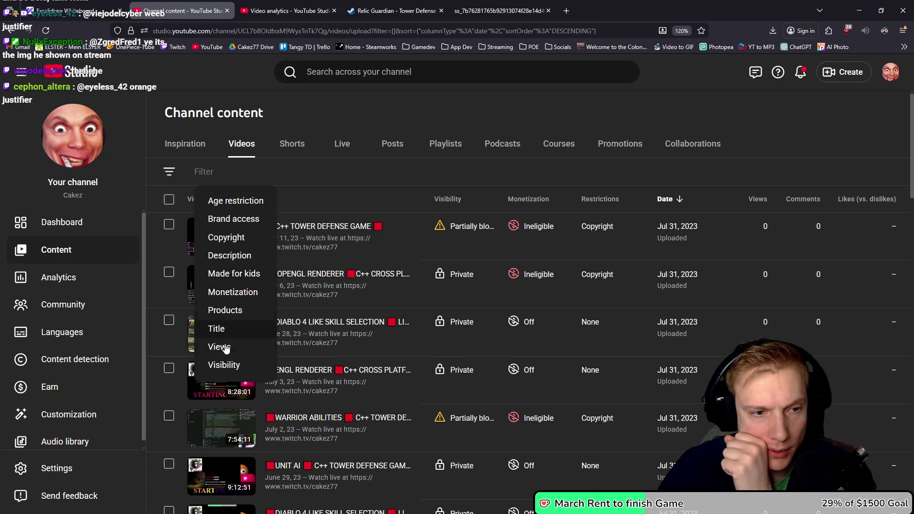
click(219, 364)
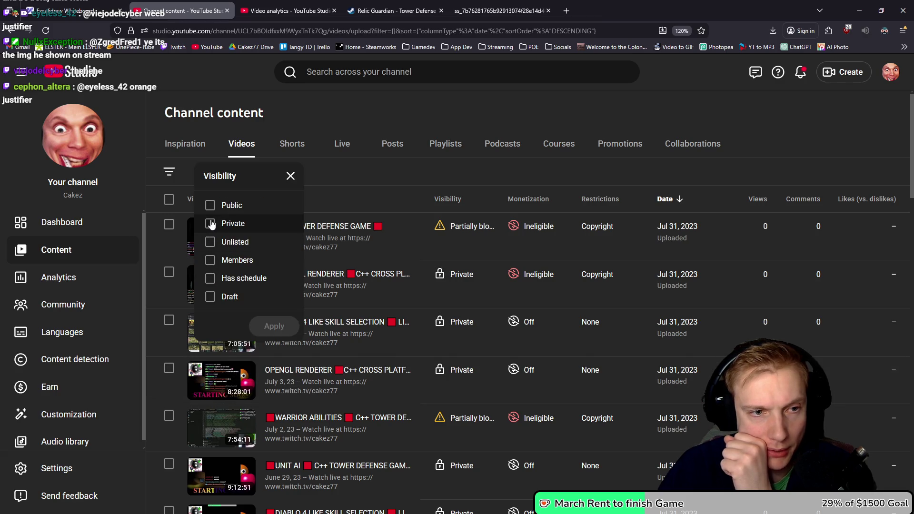
click(210, 205)
click(275, 326)
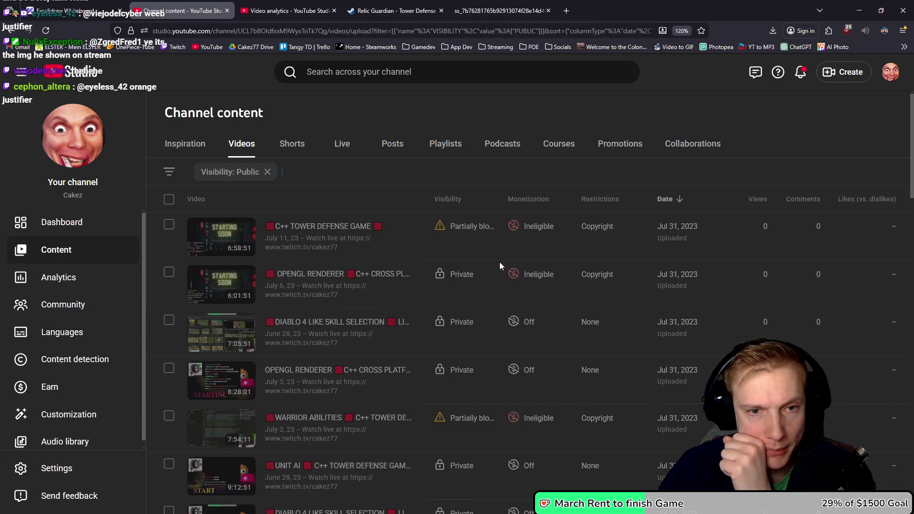
Step: Page forward three pages through the public videos
scroll(506, 319, down, 5)
scroll(507, 319, down, 15)
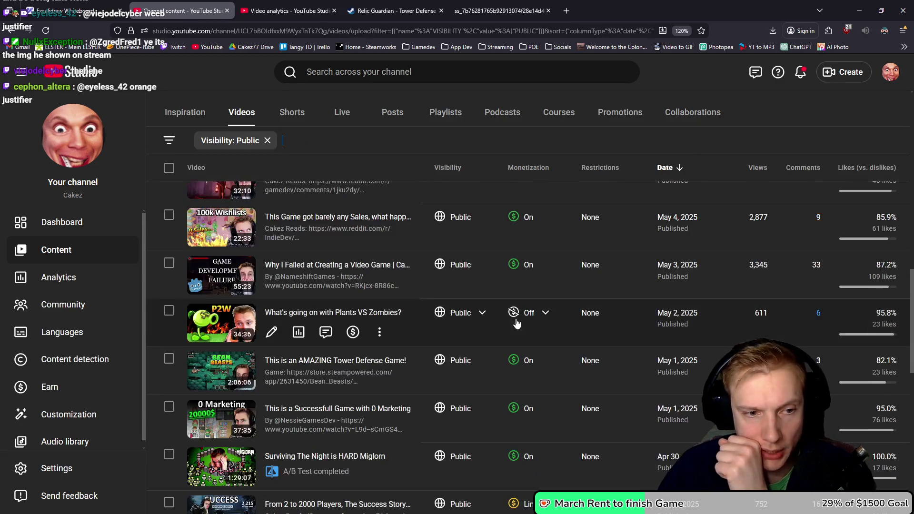
click(881, 454)
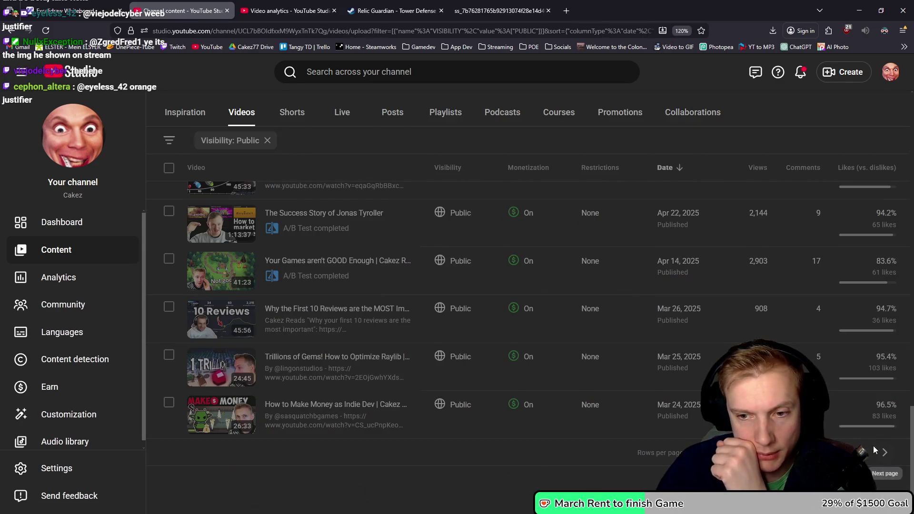
scroll(596, 330, down, 20)
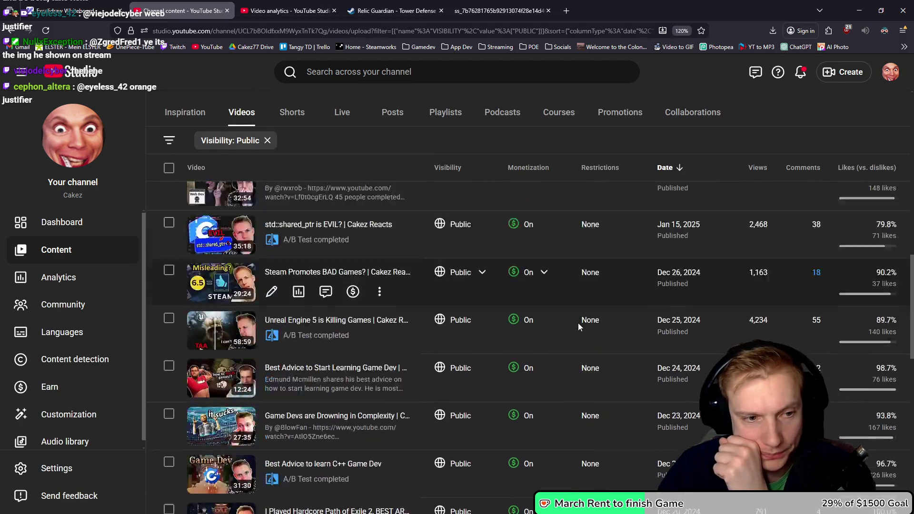
scroll(568, 322, down, 10)
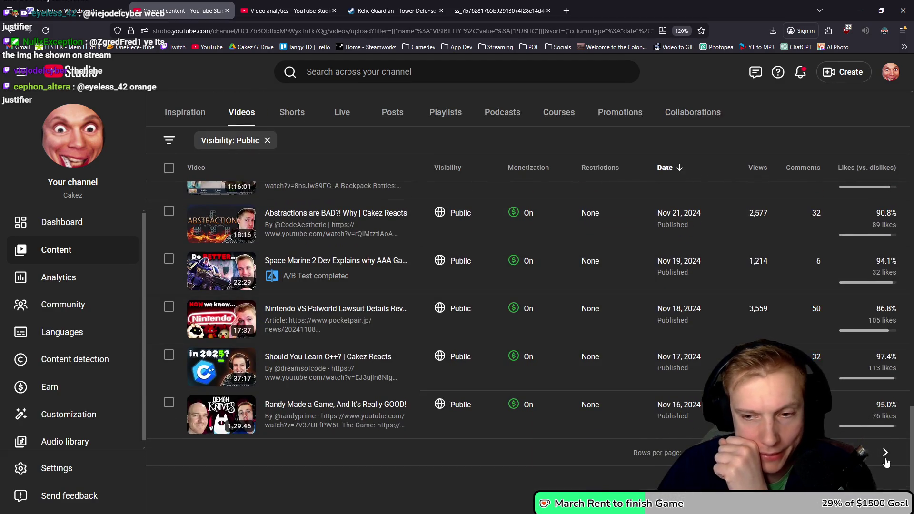
click(881, 460)
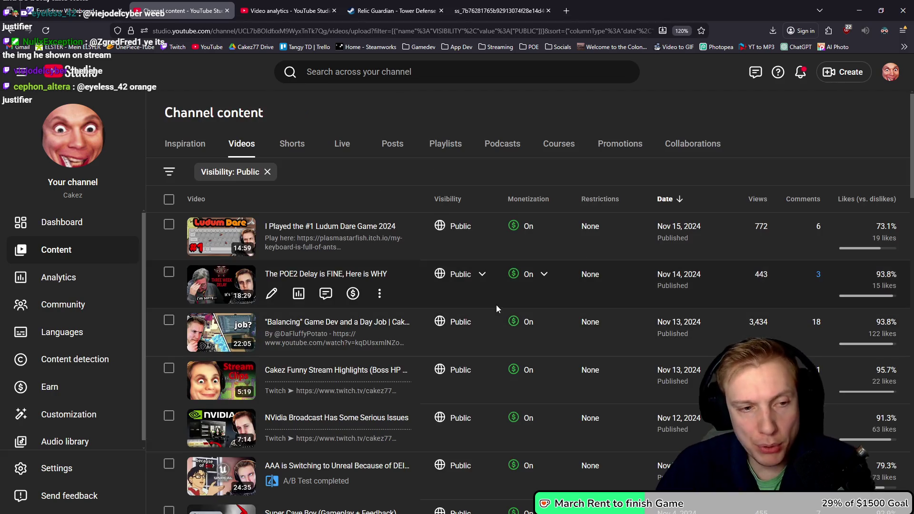
scroll(495, 300, down, 5)
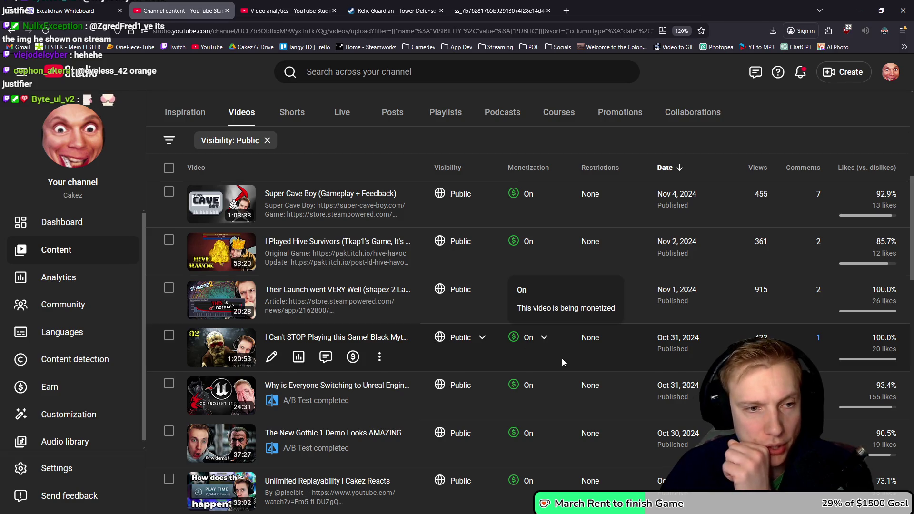
scroll(567, 354, down, 9)
scroll(556, 353, up, 3)
scroll(554, 350, down, 12)
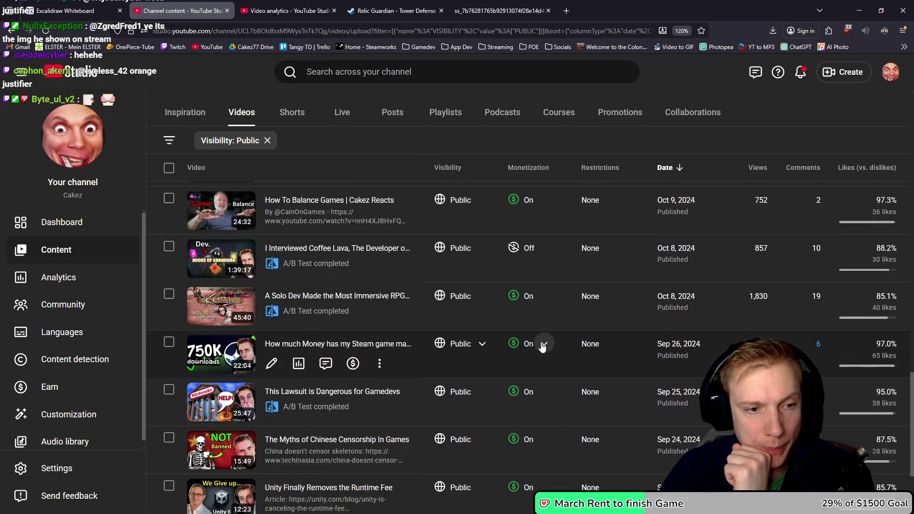
scroll(528, 331, down, 1)
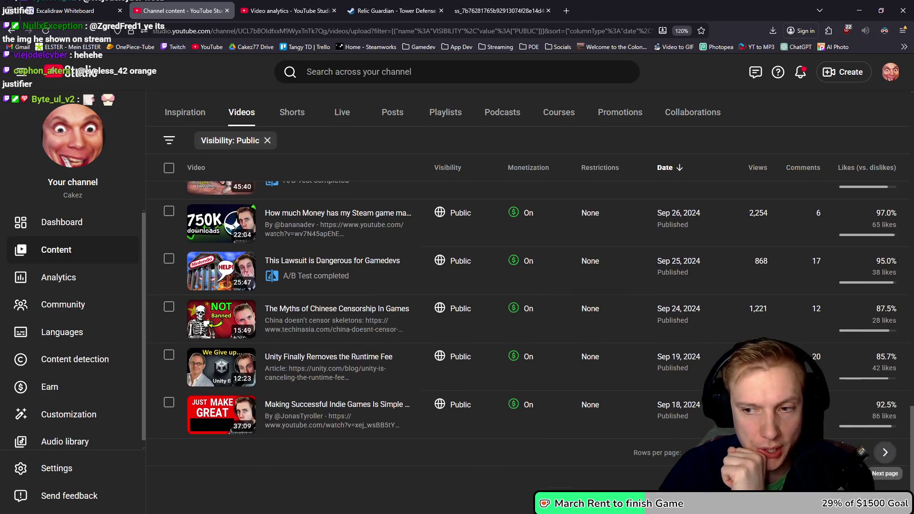
click(885, 453)
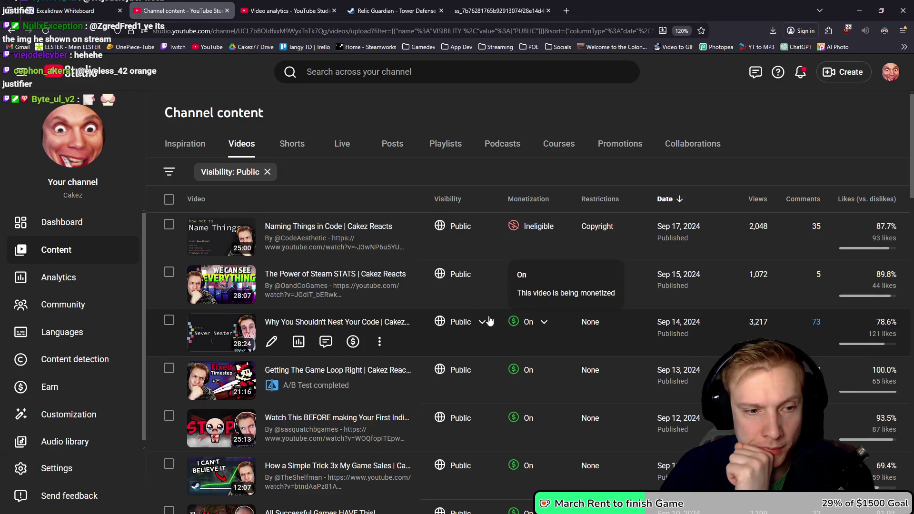
Step: Page forward three more times to the public uploads dated Dec 22, 2023
scroll(485, 320, down, 10)
scroll(471, 313, down, 15)
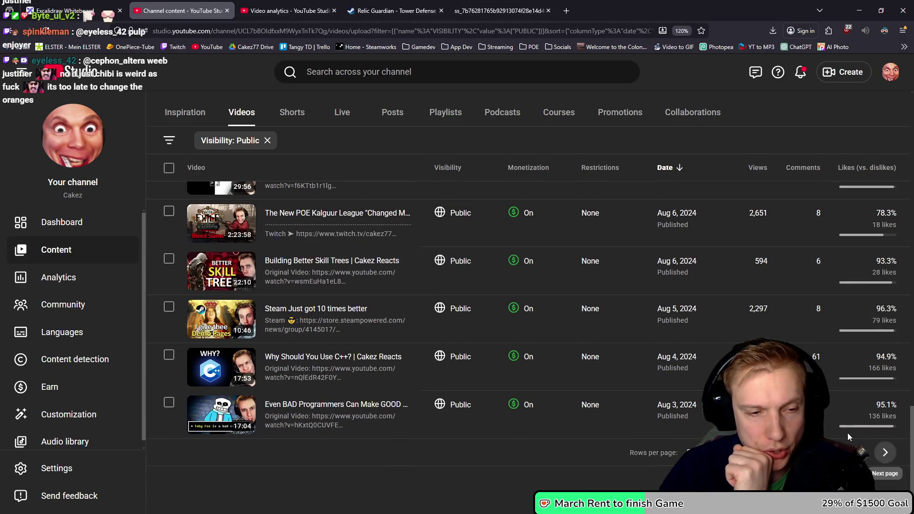
click(878, 450)
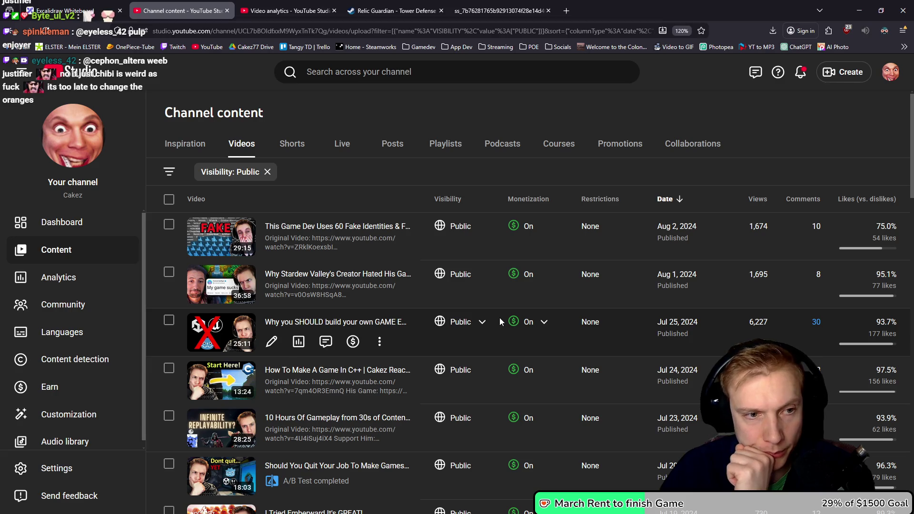
scroll(498, 319, down, 7)
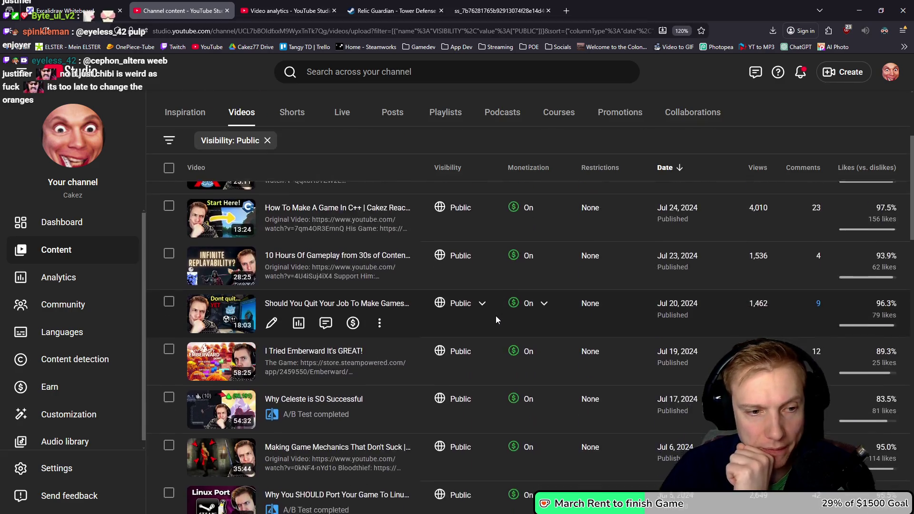
scroll(490, 308, down, 8)
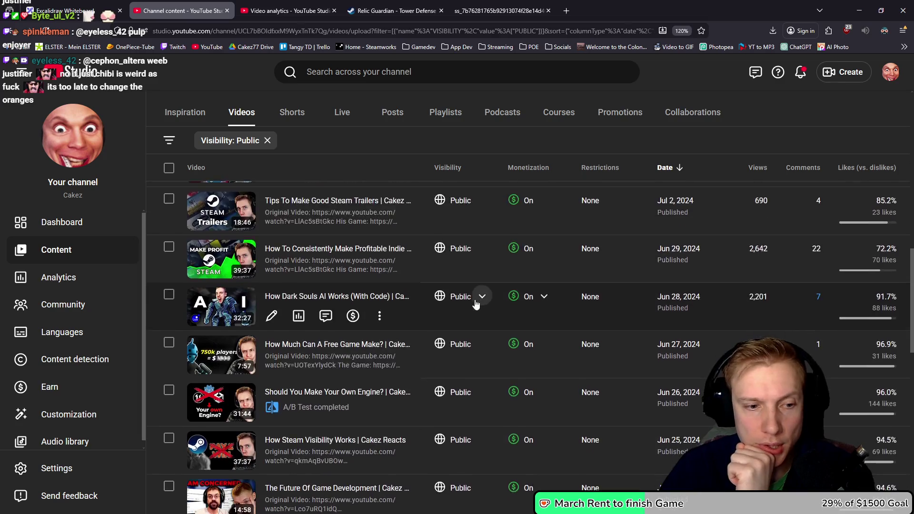
scroll(466, 303, down, 6)
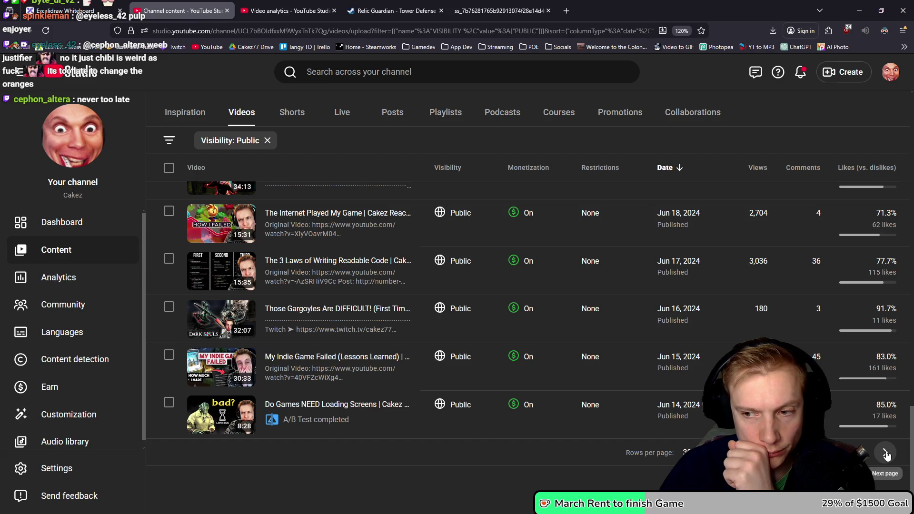
click(887, 455)
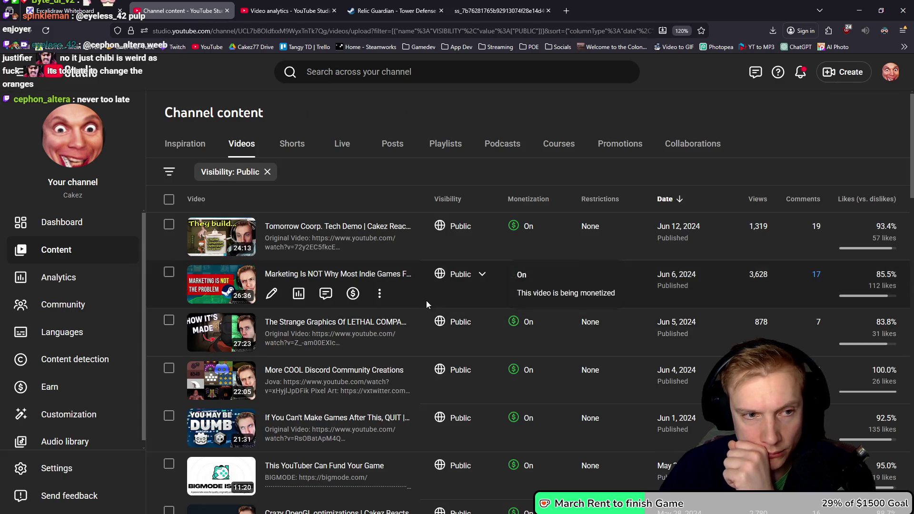
scroll(427, 304, down, 10)
scroll(355, 271, down, 8)
scroll(344, 278, down, 7)
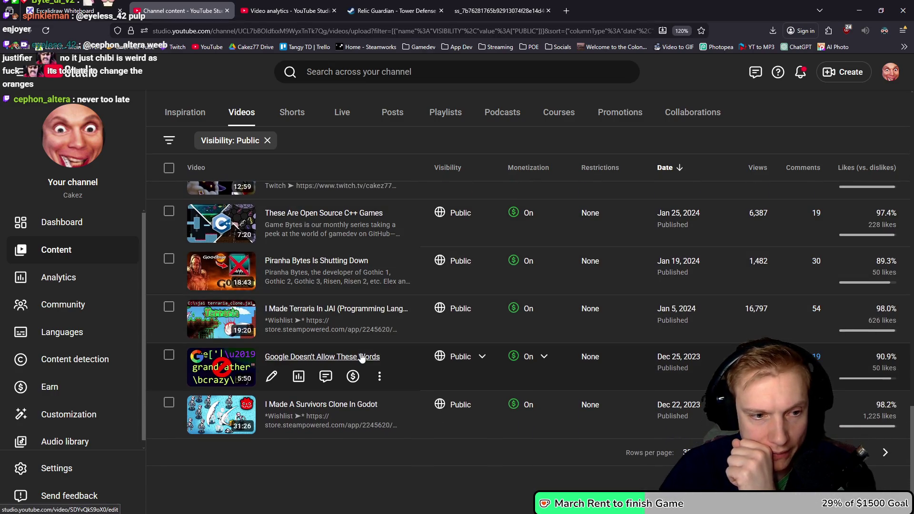
click(886, 453)
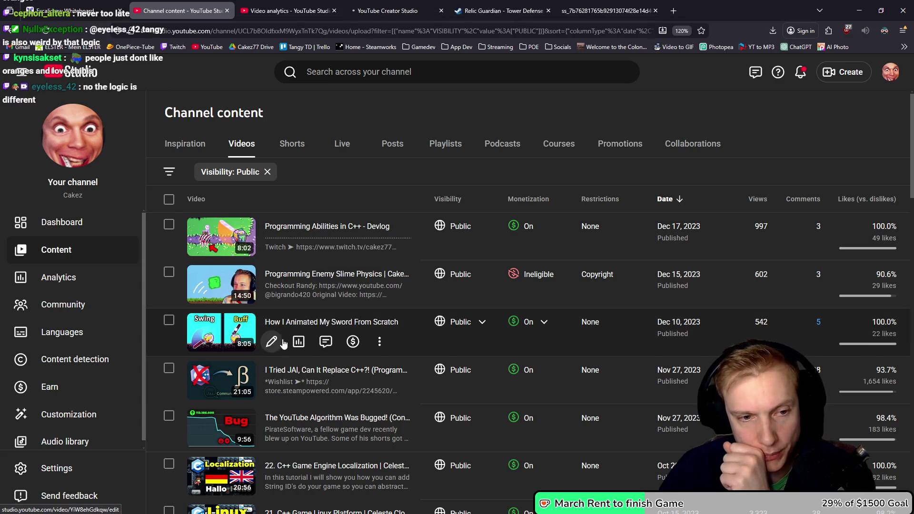
Step: Open one video's analytics in a background tab and move to the next page
middle_click(298, 346)
scroll(433, 300, down, 9)
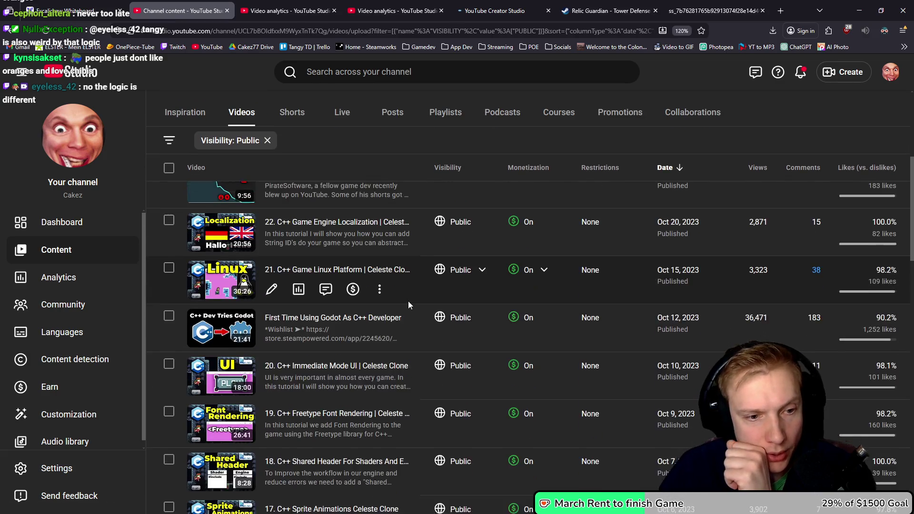
scroll(404, 299, down, 12)
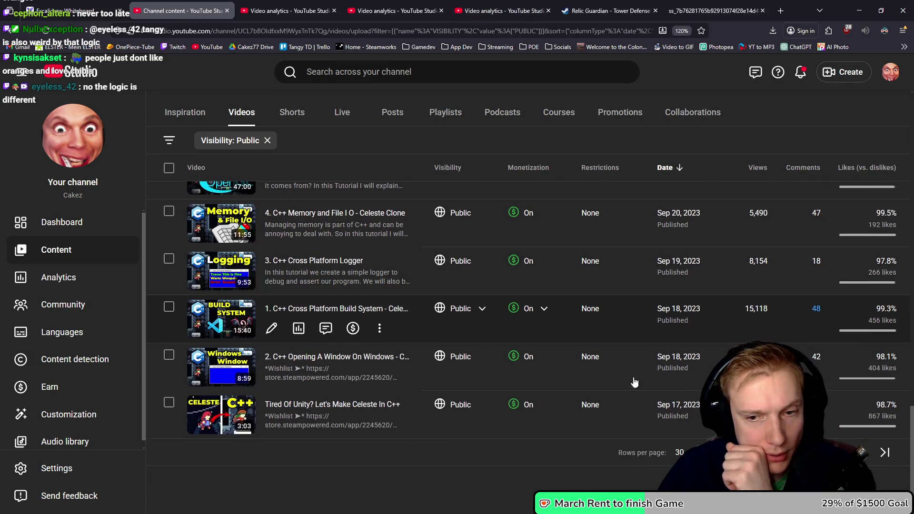
click(862, 453)
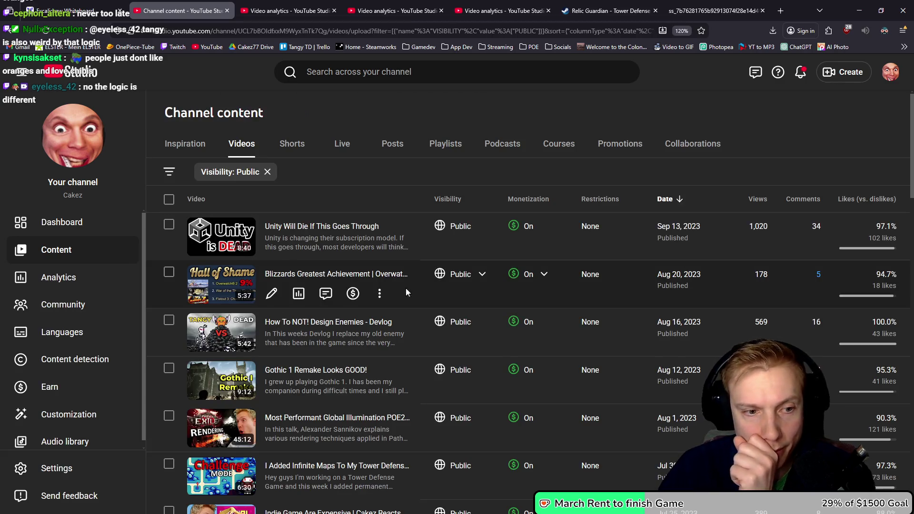
Step: Open analytics for 'How To NOT! Design Enemies' and another video in background tabs
scroll(405, 286, down, 1)
middle_click(297, 302)
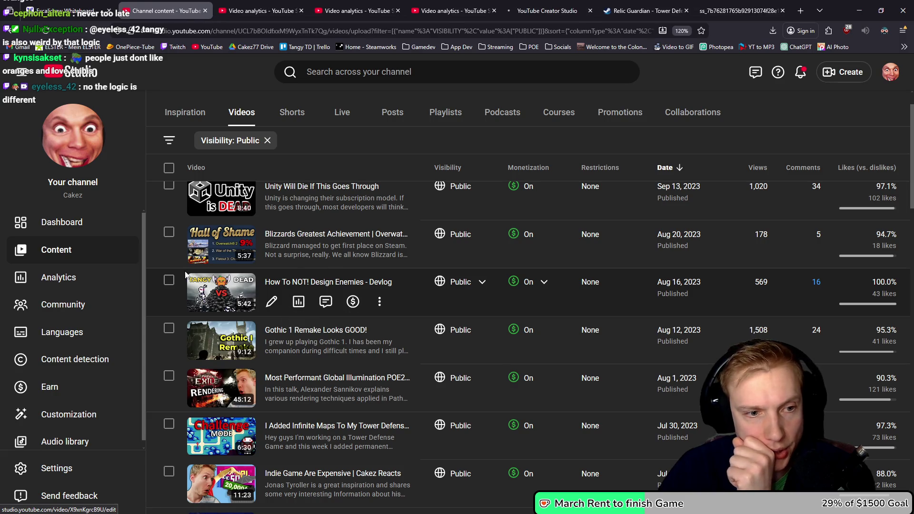
scroll(437, 288, down, 5)
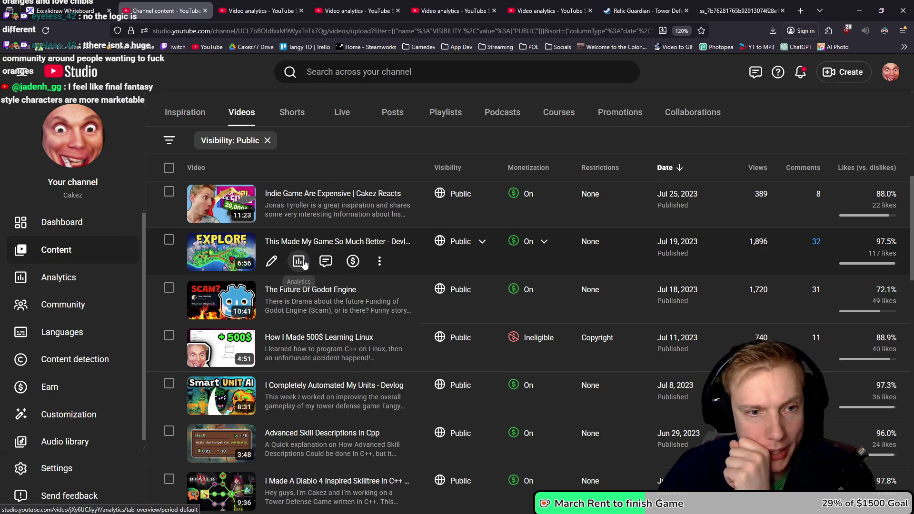
scroll(467, 305, down, 2)
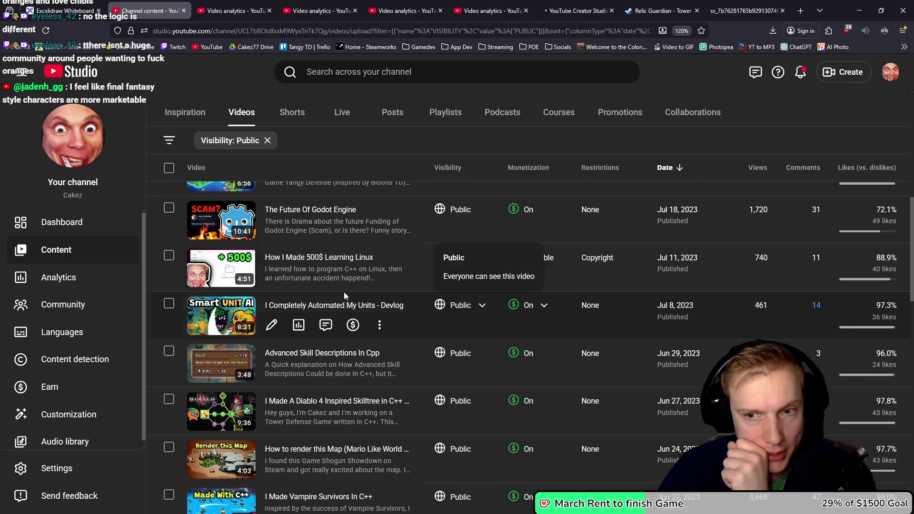
middle_click(299, 326)
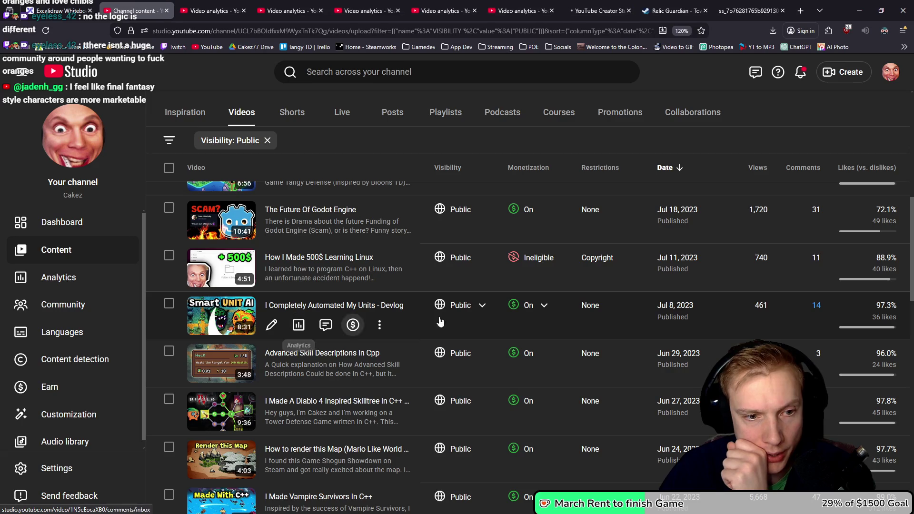
scroll(439, 317, down, 1)
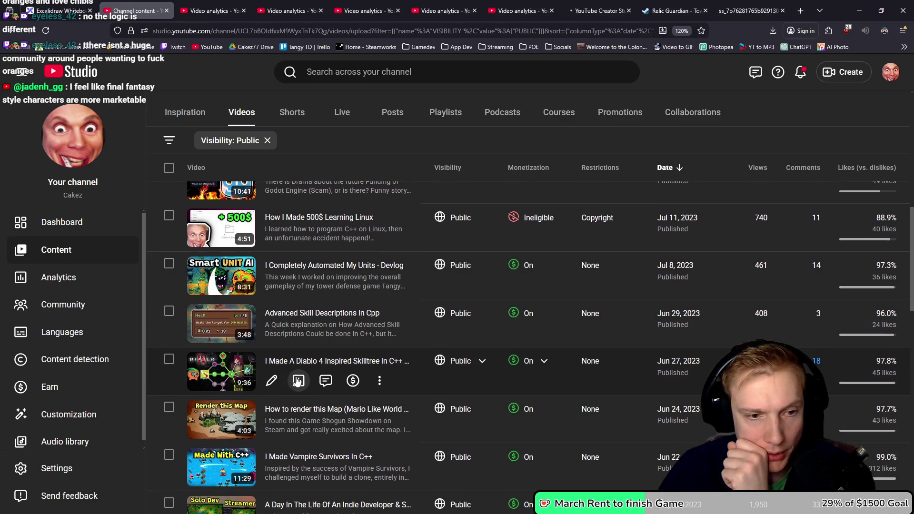
scroll(452, 335, down, 2)
scroll(453, 335, down, 5)
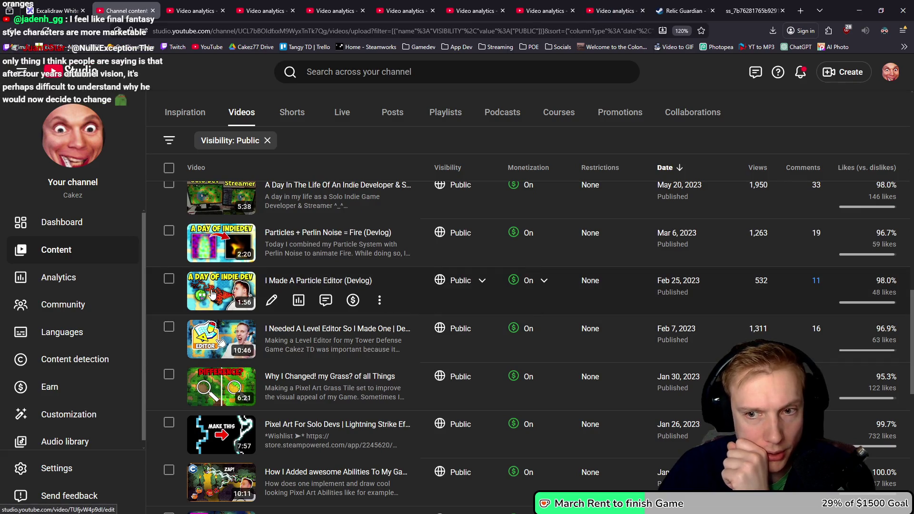
Step: Open two more analytics tabs, including the Abilities video, then switch to the first one
middle_click(300, 301)
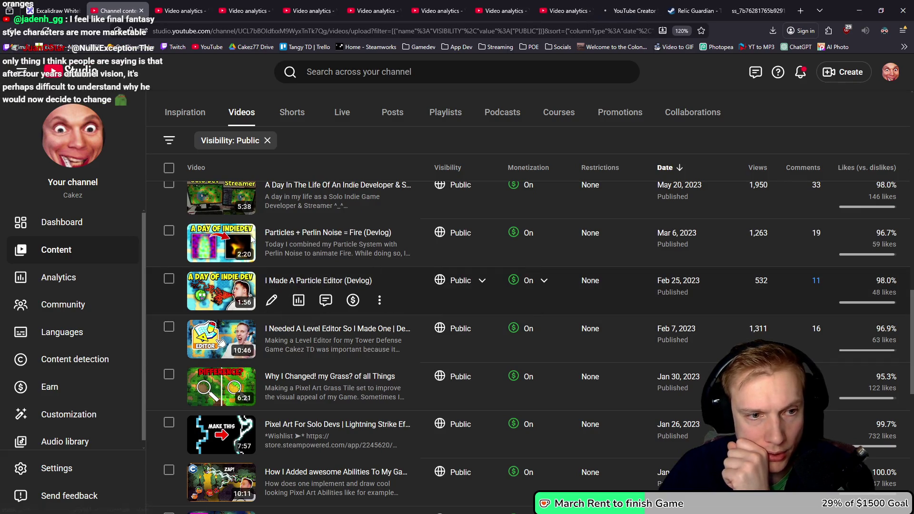
scroll(380, 267, down, 5)
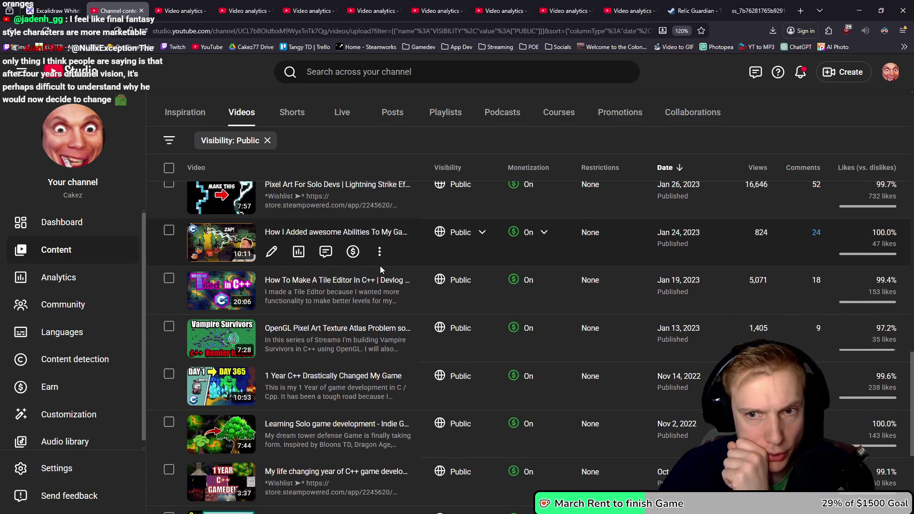
middle_click(298, 252)
scroll(419, 261, down, 3)
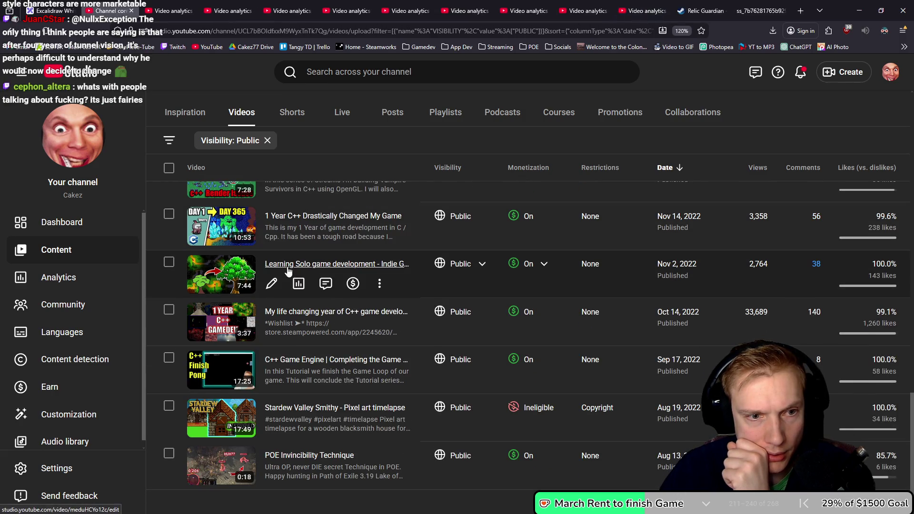
scroll(328, 308, down, 1)
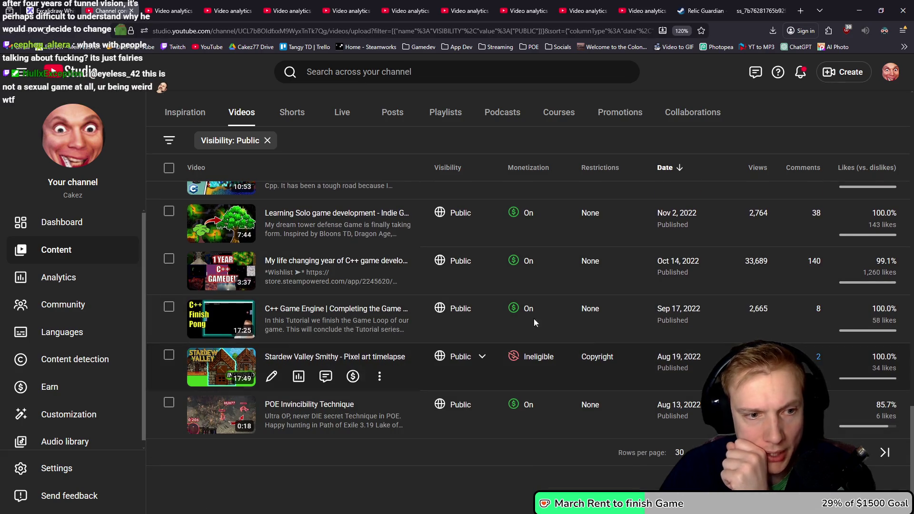
click(180, 7)
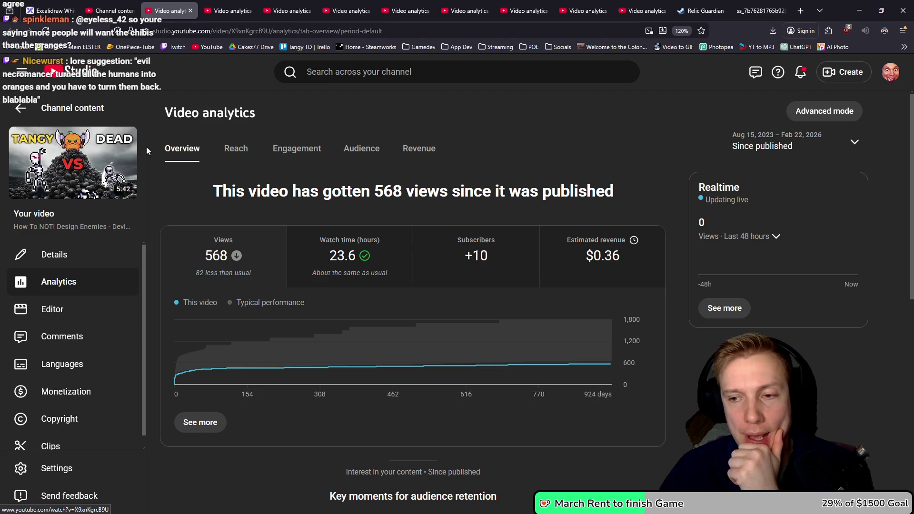
Step: Compare the C++ Abilities and enemy design analytics, moving the enemy design tab left
click(216, 10)
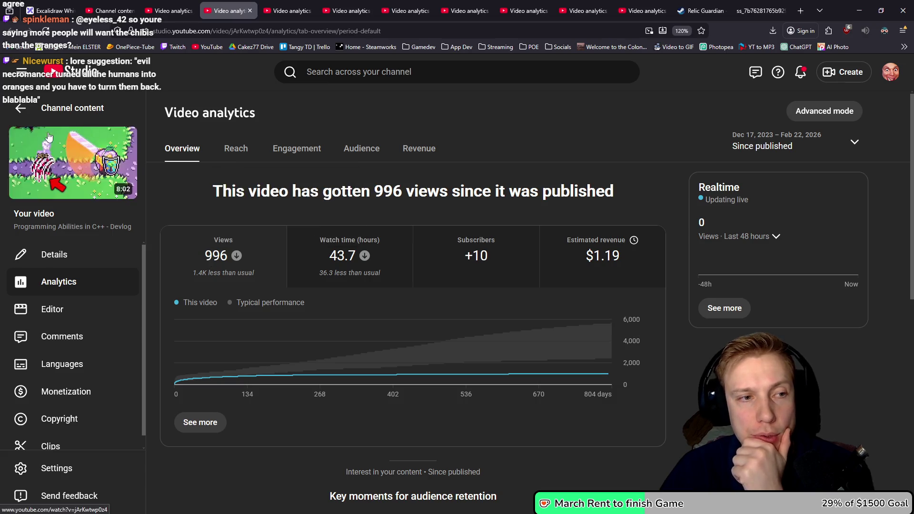
mouse_move(115, 181)
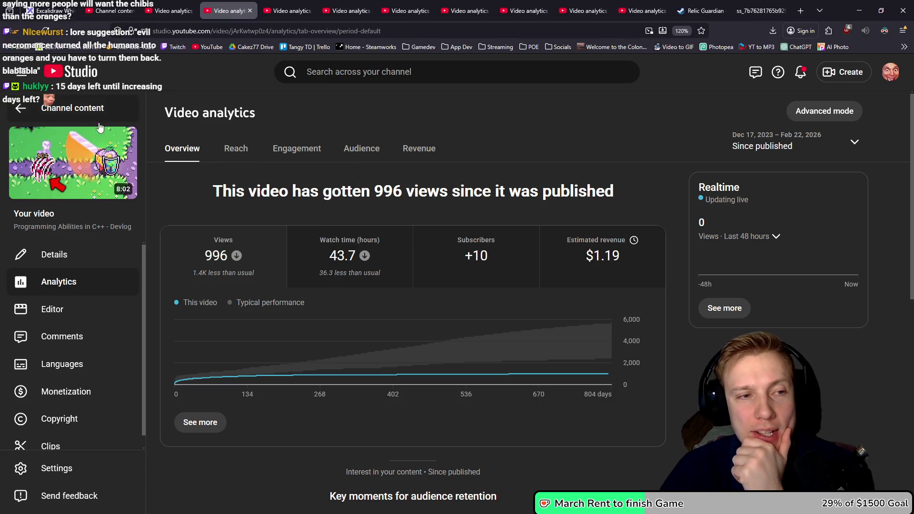
mouse_move(29, 165)
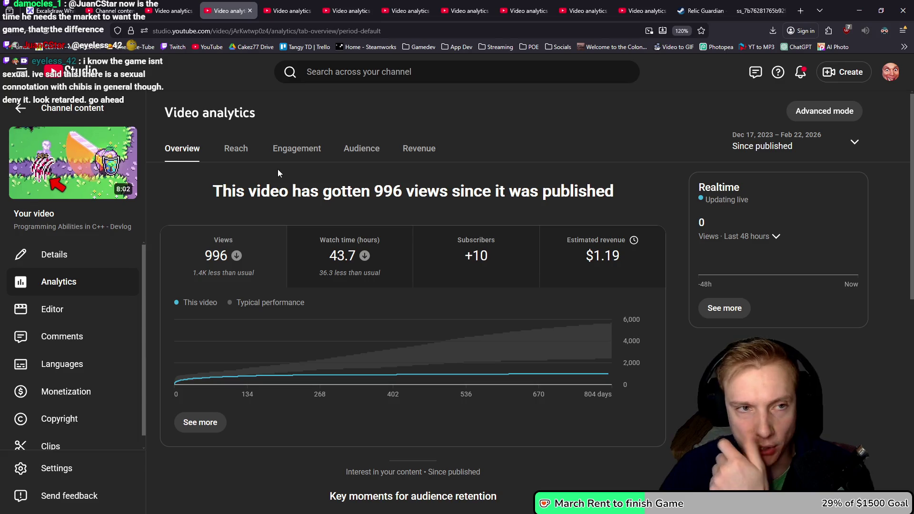
click(289, 11)
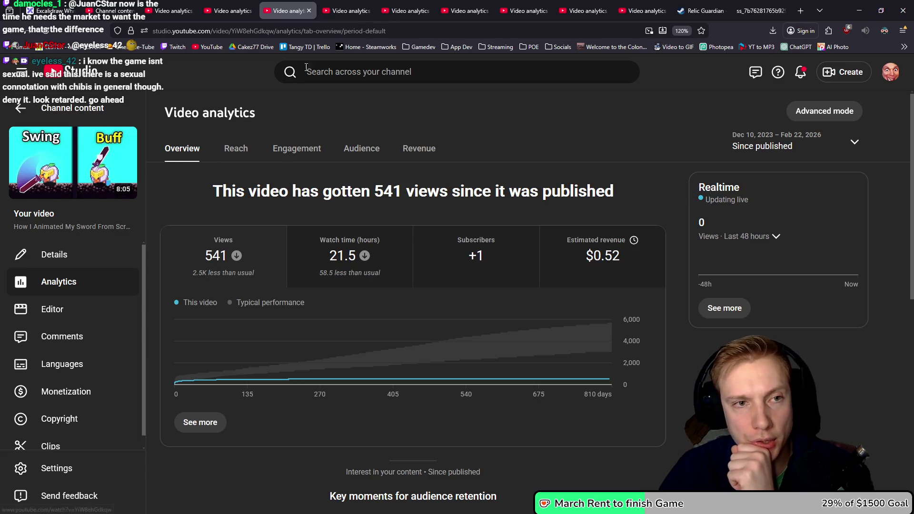
click(348, 10)
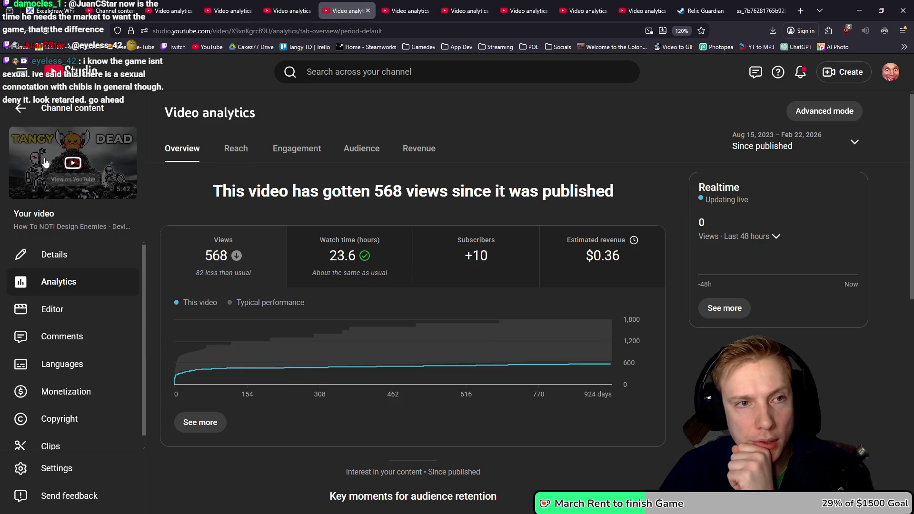
drag(348, 11, 161, 6)
click(224, 10)
click(249, 10)
click(358, 4)
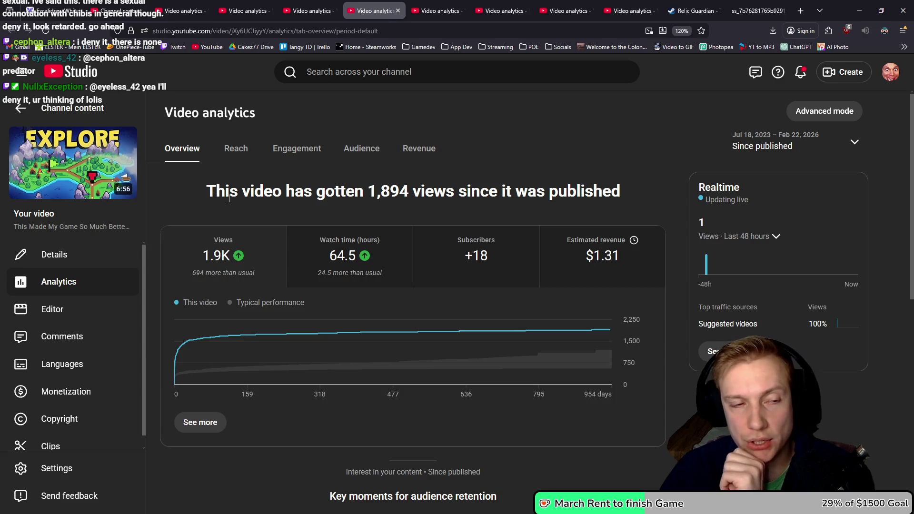
Step: Flip through the open analytics tabs, ending on the 1,894-view video
click(311, 11)
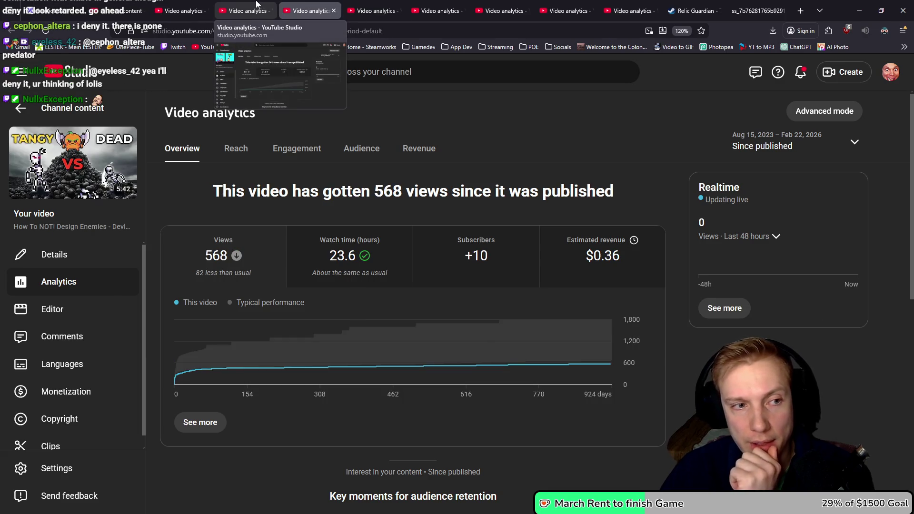
click(255, 6)
click(197, 7)
click(311, 10)
click(374, 11)
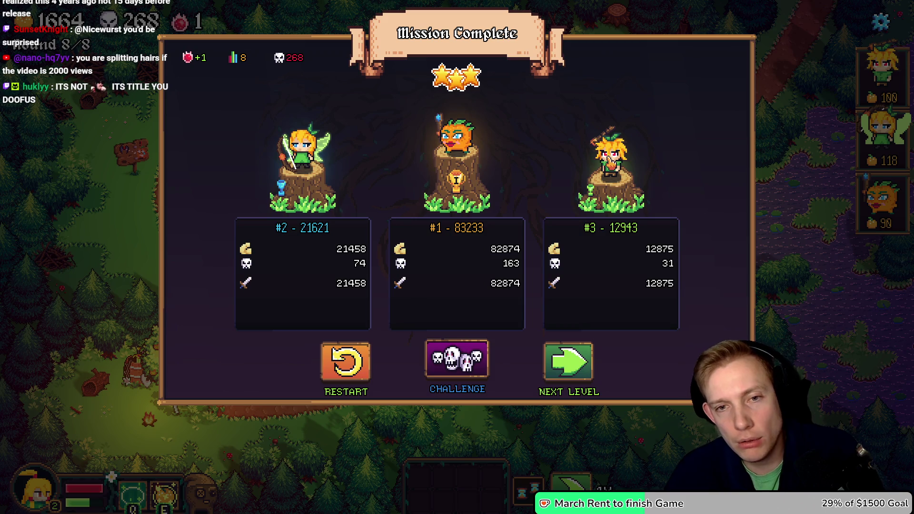
Step: Search Google for 'chibi dbz' in a new browser tab
key(alt+Tab)
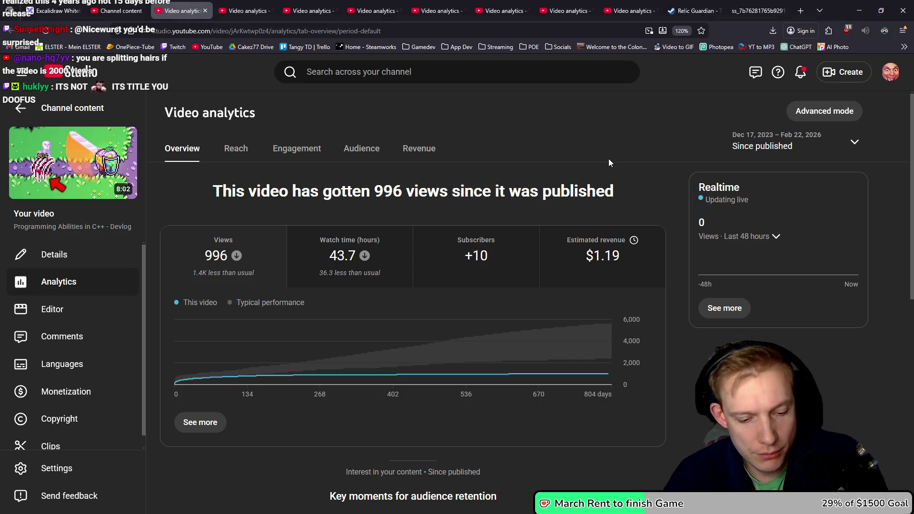
key(ctrl+t)
text(c)
text(olor dbz)
key(Return)
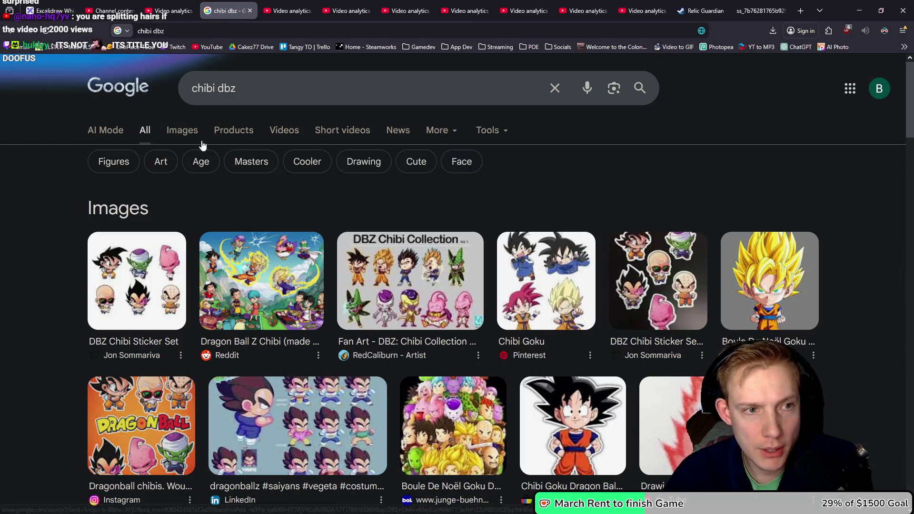
Step: View the image results for 'chibi dbz', briefly switching to the game and back
click(176, 131)
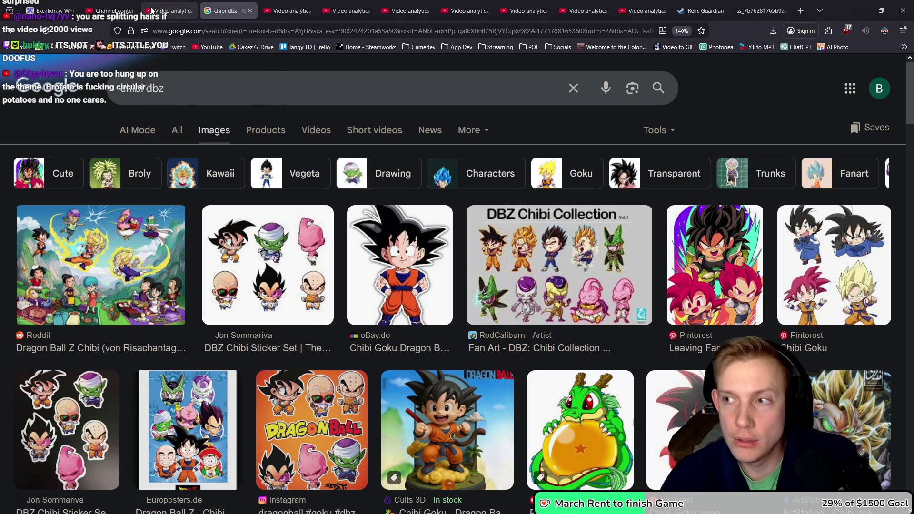
key(alt+Tab)
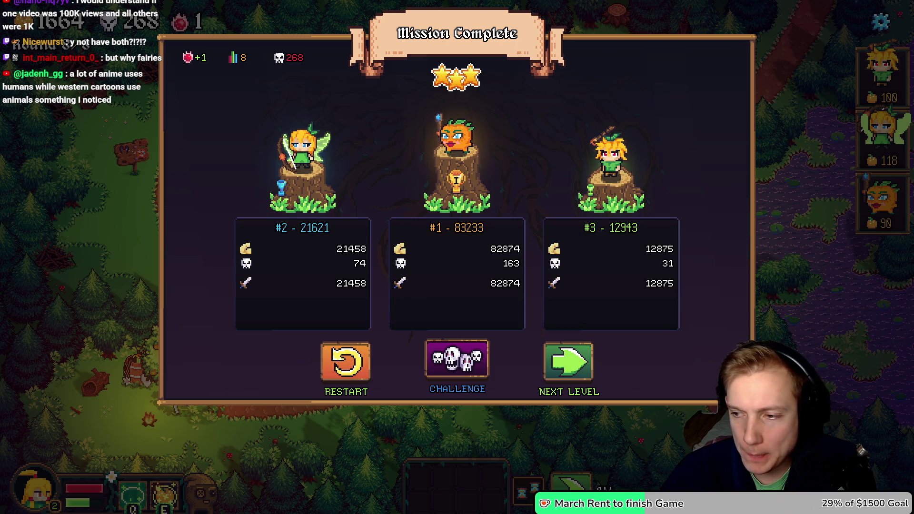
key(alt+Tab)
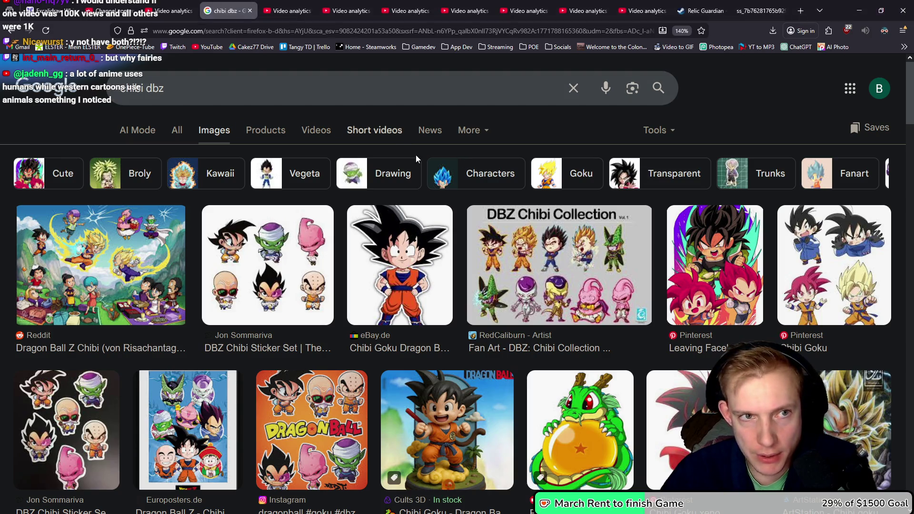
Step: Search Google for 'brotato' from the address bar
click(306, 31)
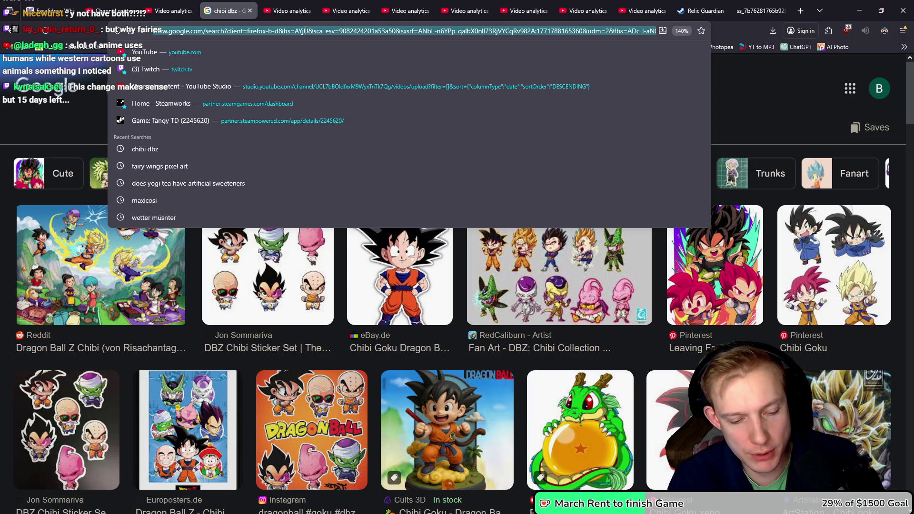
text(brotato)
key(Return)
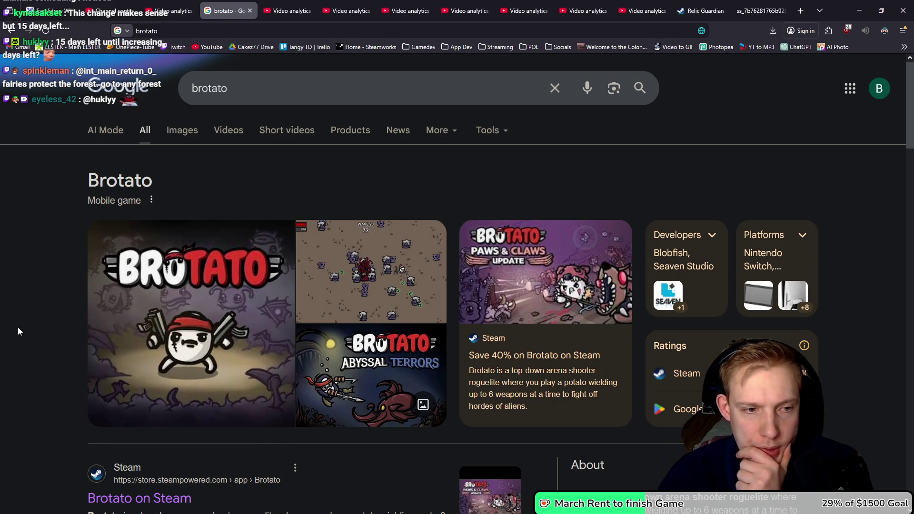
Step: Check Brotato image results, then open 'Brotato on Steam' from All results in a new tab
key(ctrl+Tab)
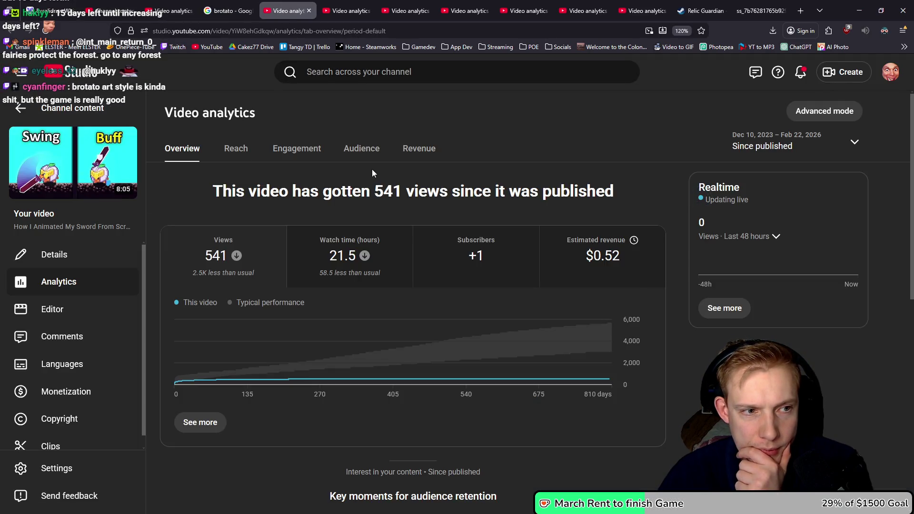
click(239, 16)
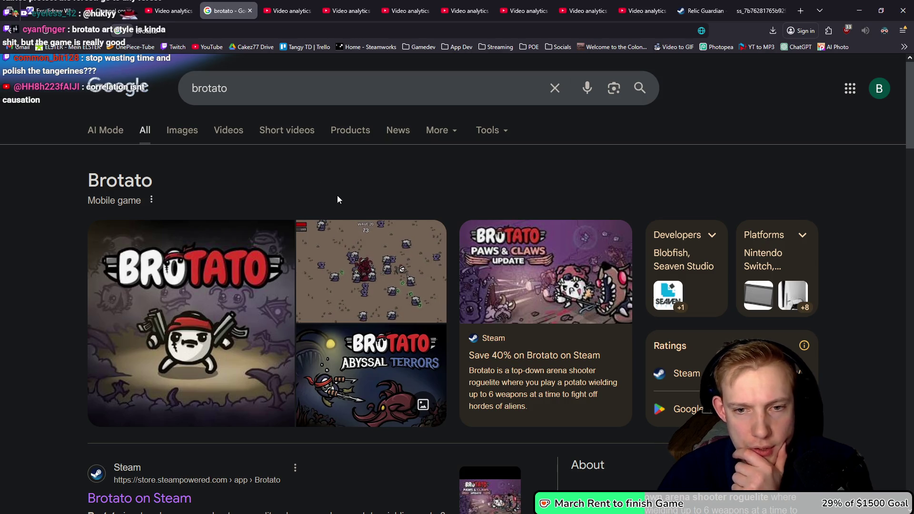
click(181, 132)
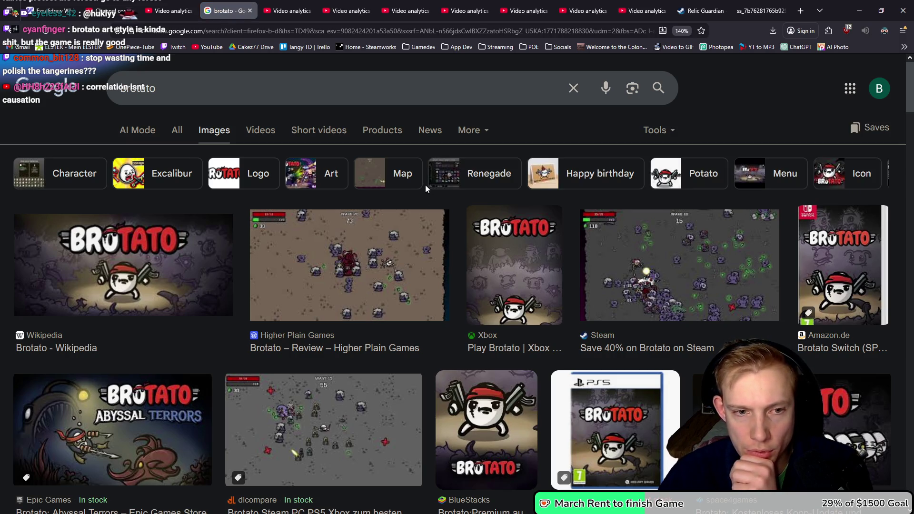
key(alt+Left)
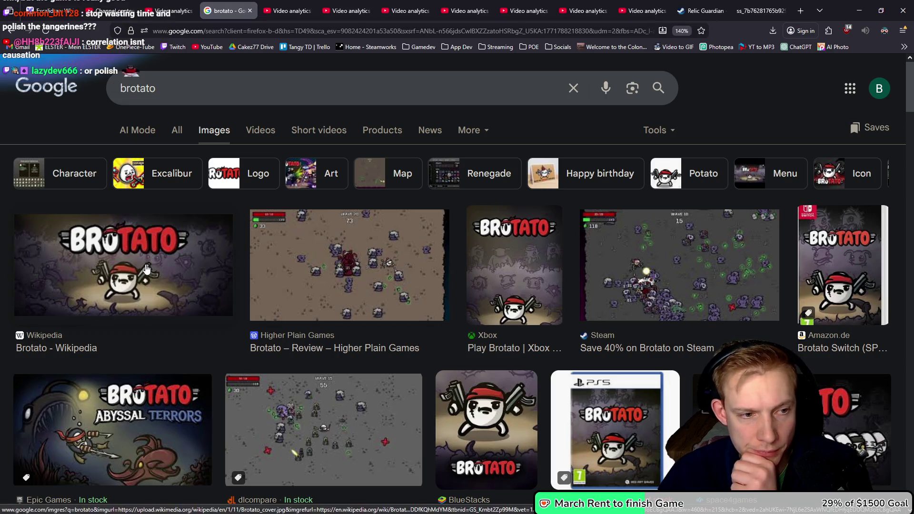
scroll(354, 170, down, 6)
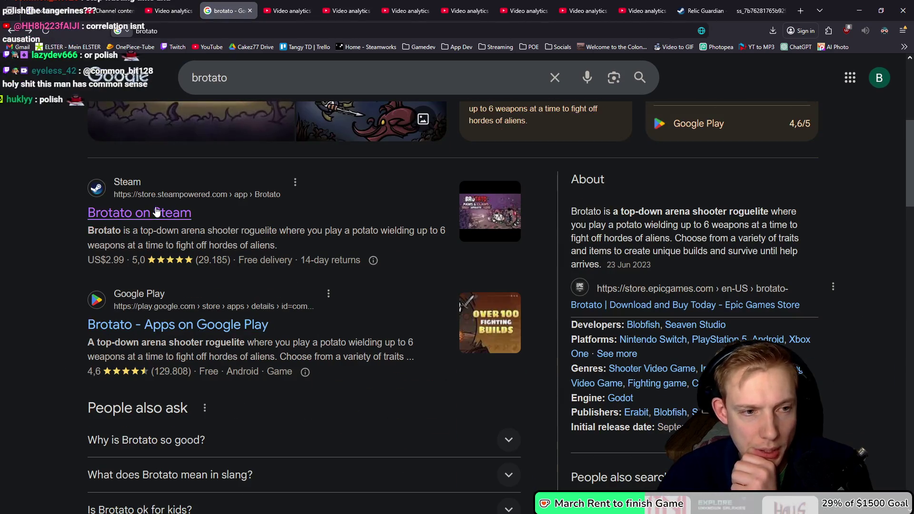
middle_click(138, 213)
Step: Flip through Brotato's screenshots on its Steam store page, including the multiplayer wave shot
click(294, 6)
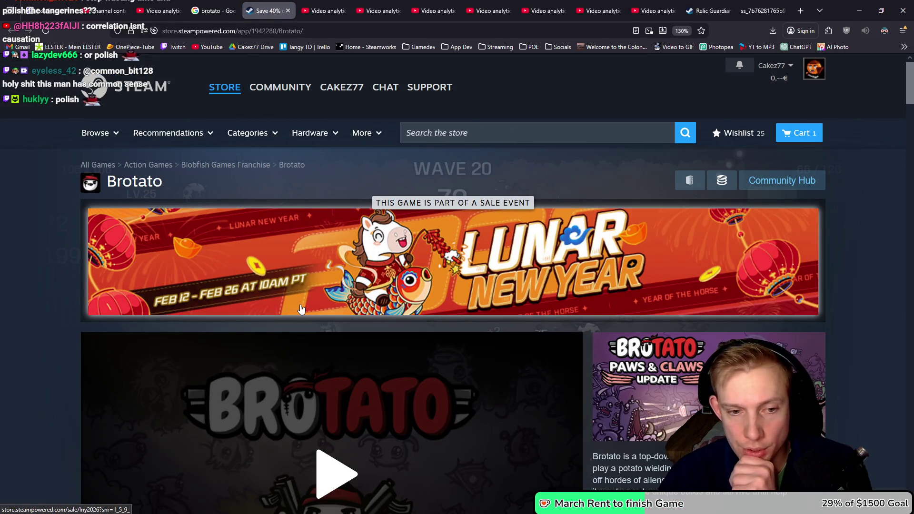
scroll(305, 305, down, 6)
click(203, 303)
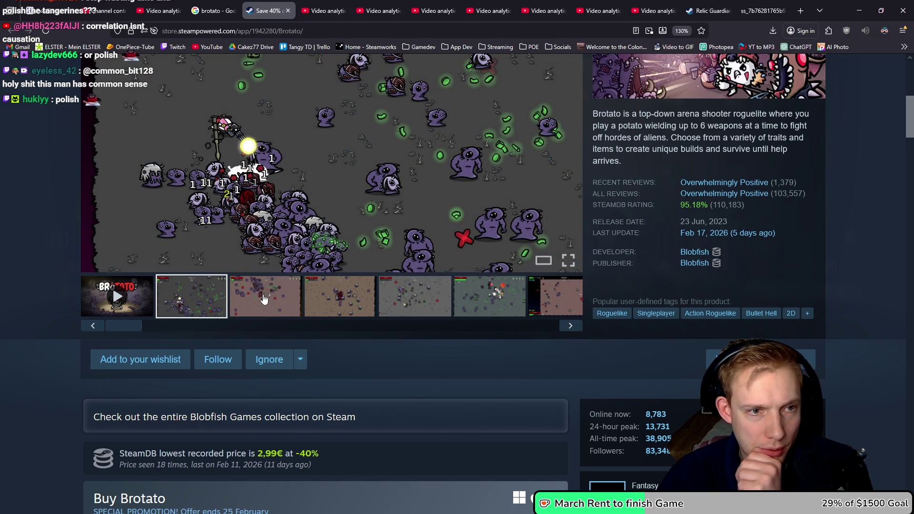
click(264, 298)
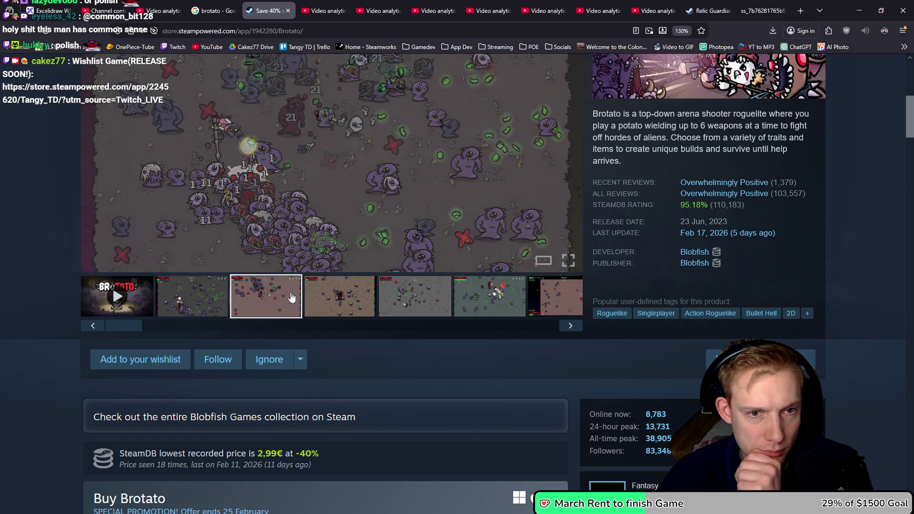
scroll(347, 286, up, 3)
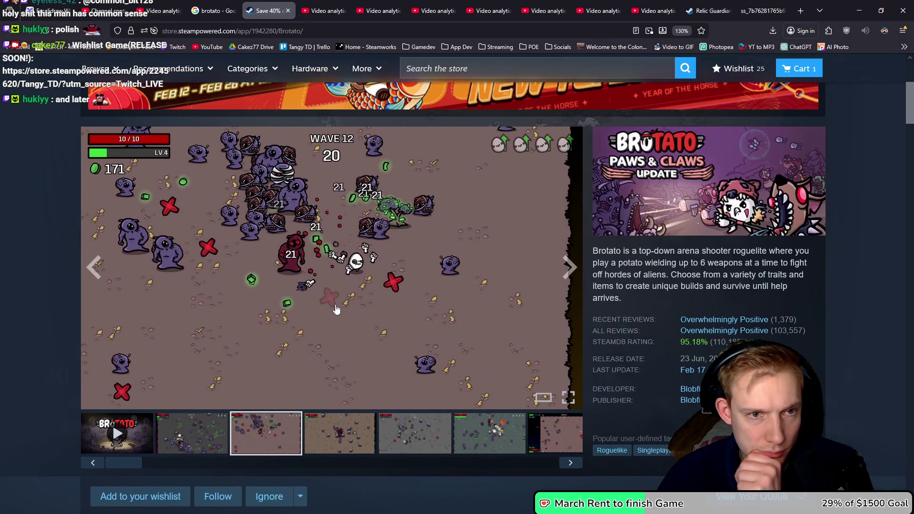
click(490, 431)
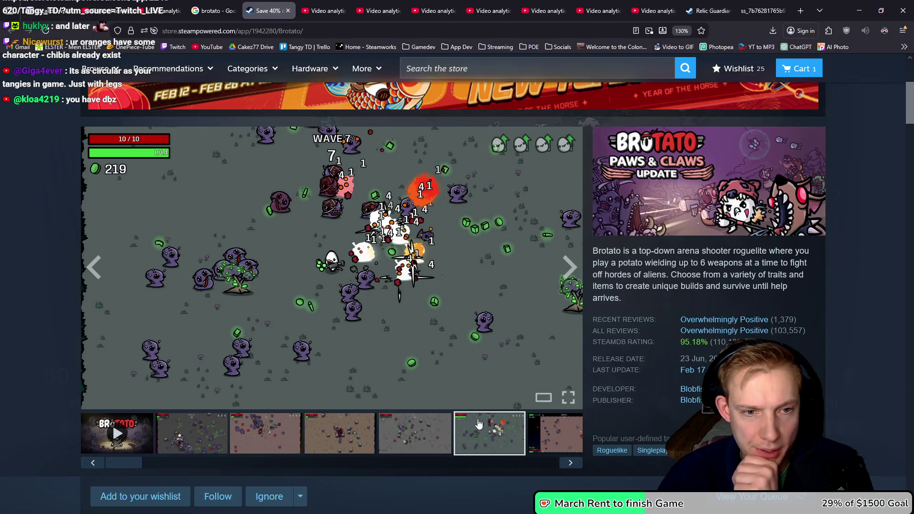
click(551, 439)
click(321, 442)
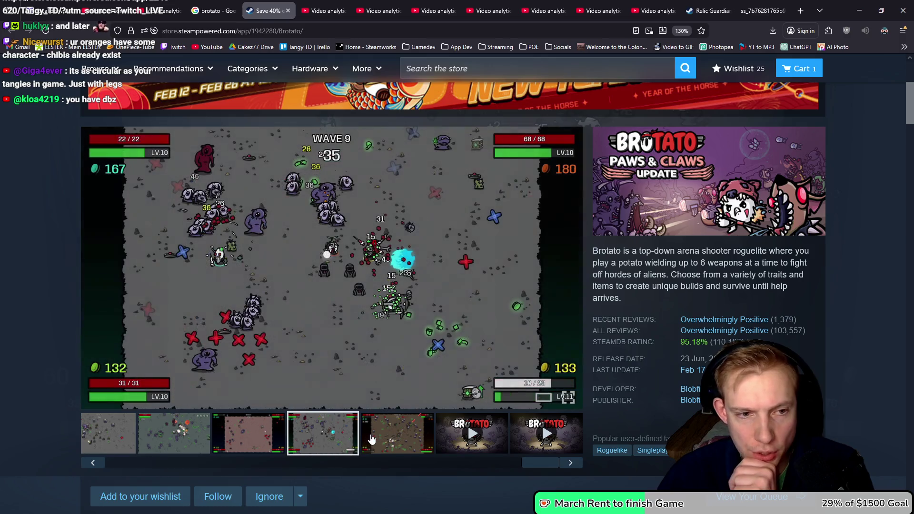
click(422, 447)
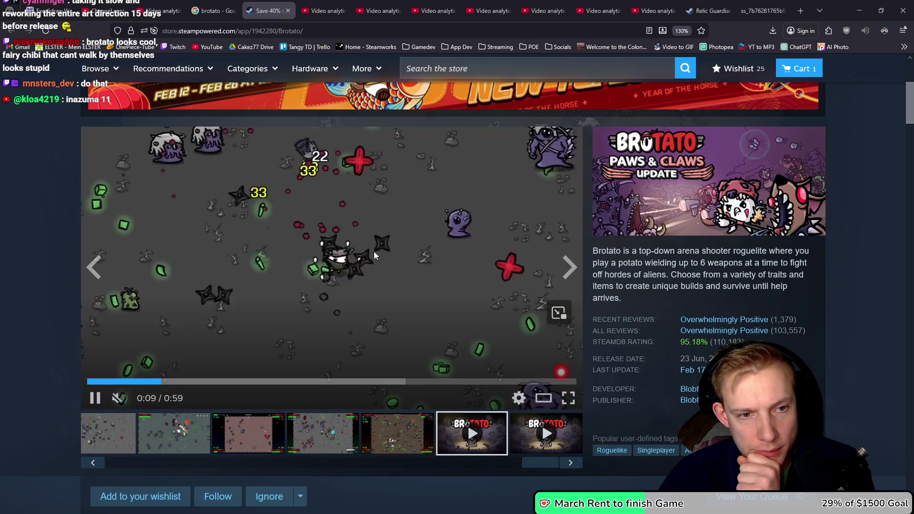
Step: Pause the Brotato trailer and return to the YouTube Studio video analytics
click(359, 304)
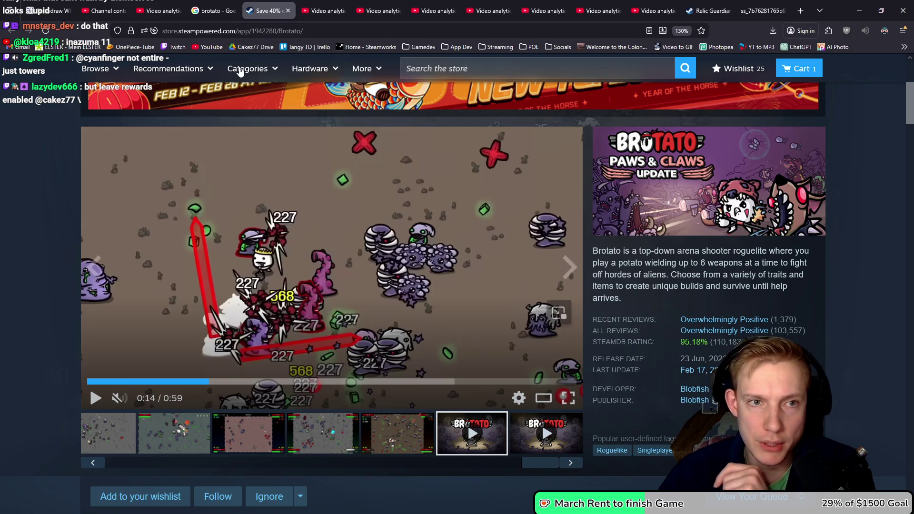
click(329, 11)
key(ctrl+Tab)
key(ctrl+Tab)
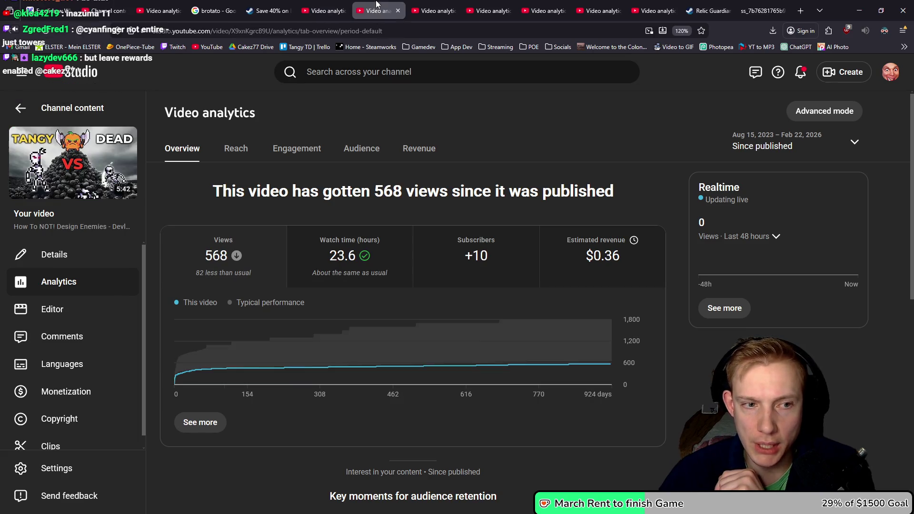
Step: Flip through the video analytics tabs, comparing the 568-view and 1,894-view videos
mouse_move(234, 270)
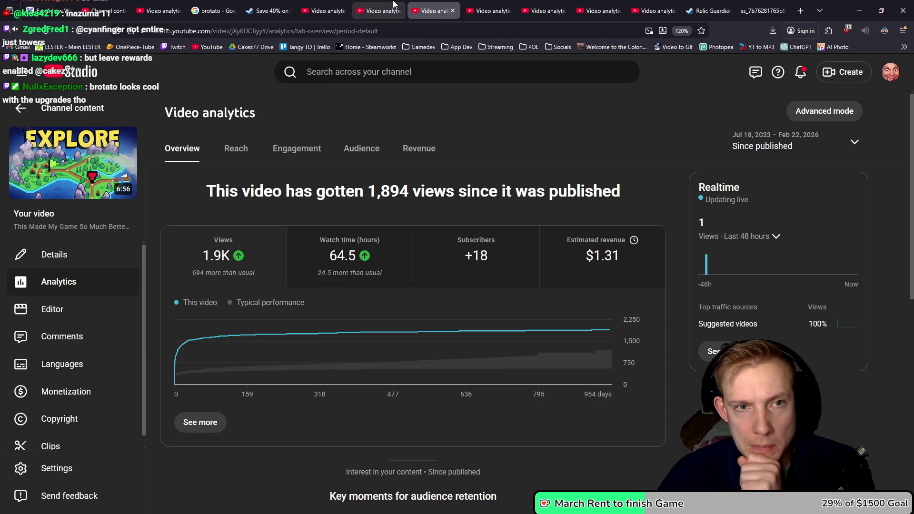
click(381, 10)
click(488, 9)
click(546, 6)
click(599, 7)
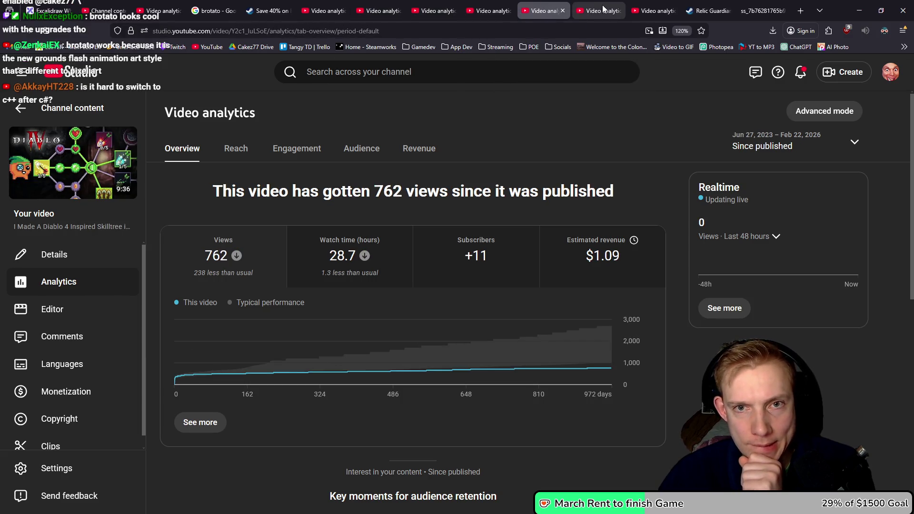
click(653, 8)
click(372, 5)
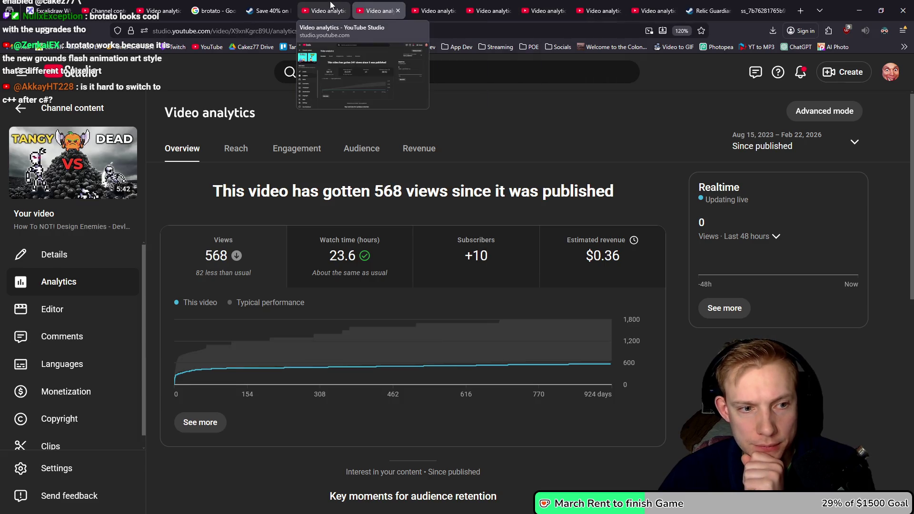
click(427, 11)
key(ctrl+shift+Tab)
Step: Compare the 1,894-view and 541-view videos' analytics
mouse_move(214, 261)
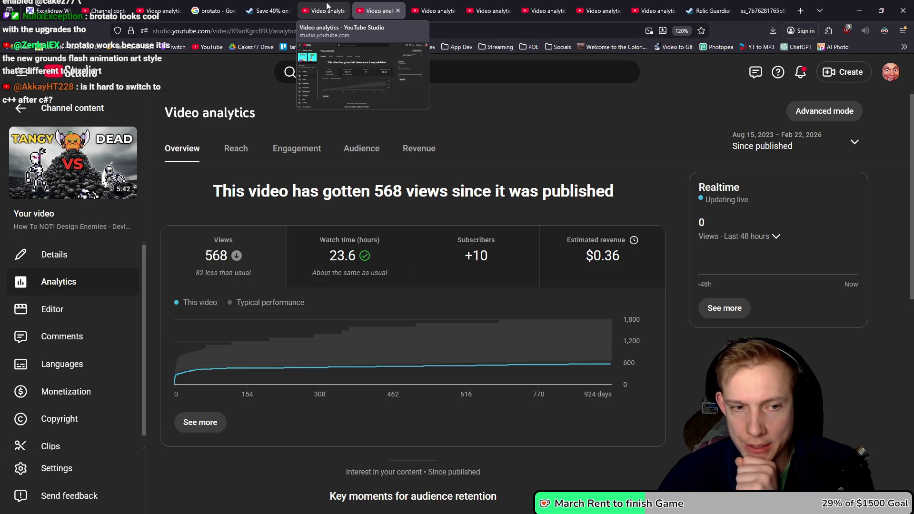
mouse_move(375, 330)
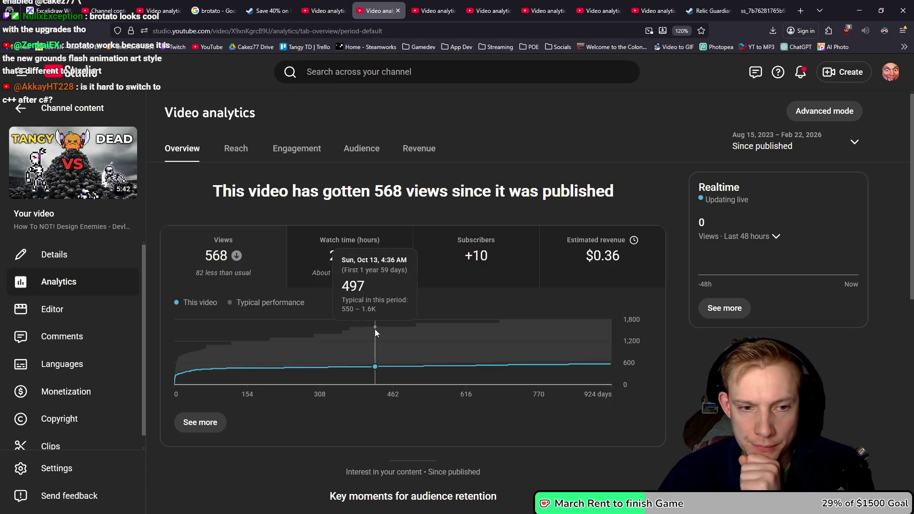
click(434, 10)
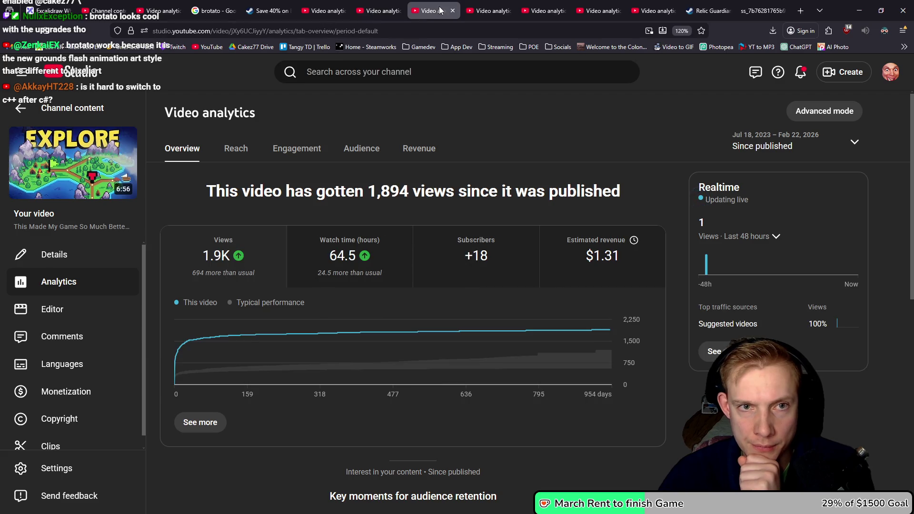
click(323, 11)
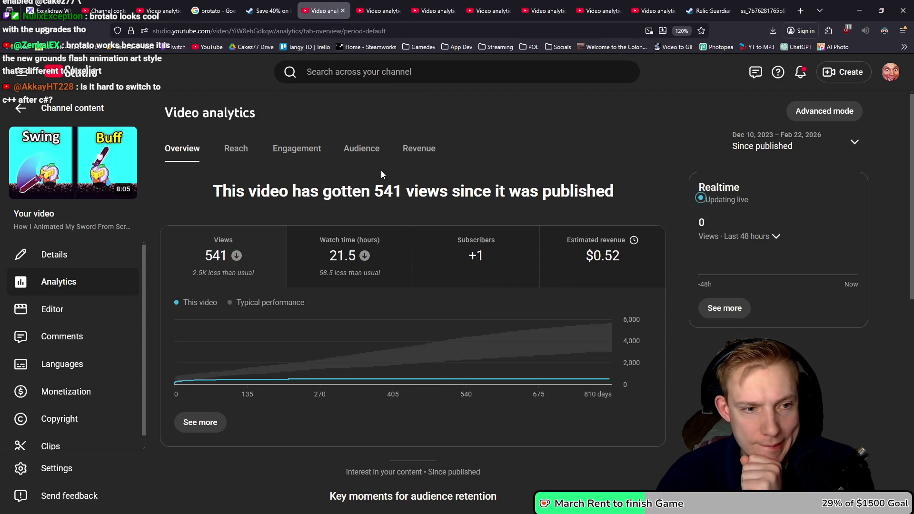
click(437, 79)
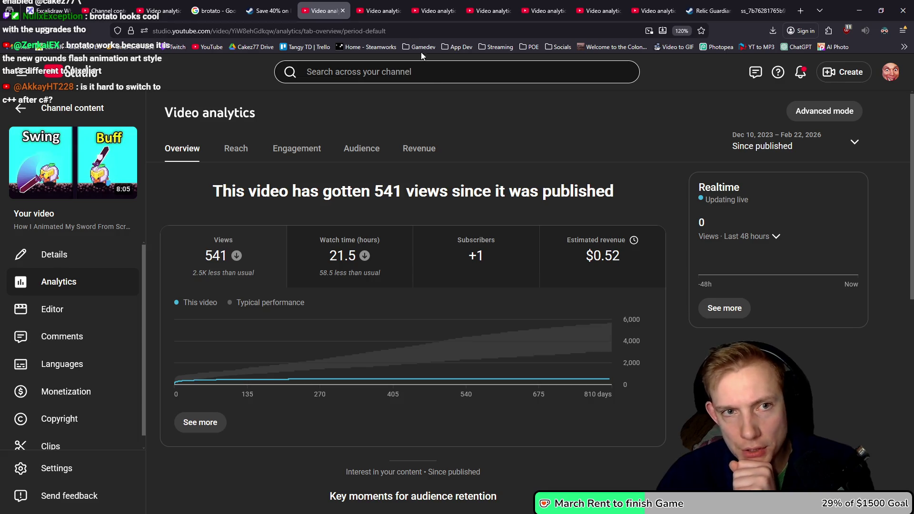
Step: Check analytics for the 823-view, particle editor, 762-view, Smart UNIT AI and 996-view videos
click(653, 10)
click(608, 10)
click(545, 11)
click(488, 11)
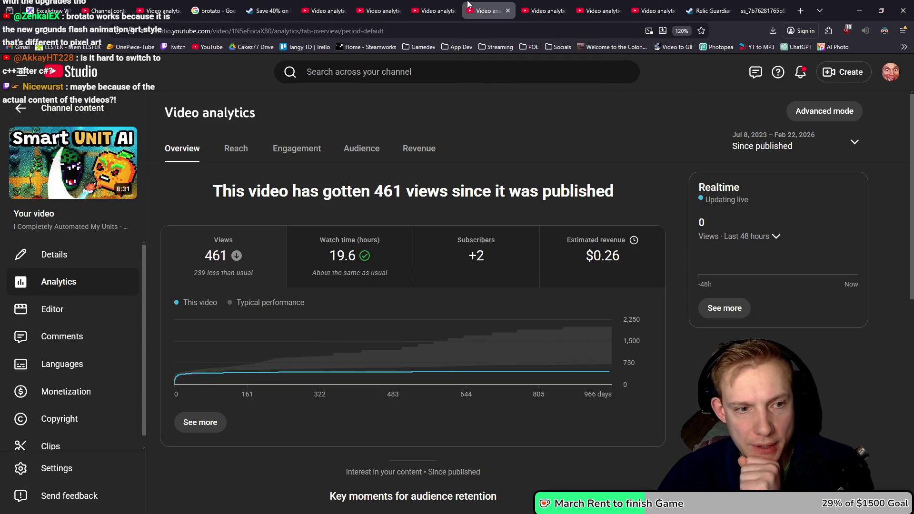
click(416, 7)
click(378, 10)
click(326, 9)
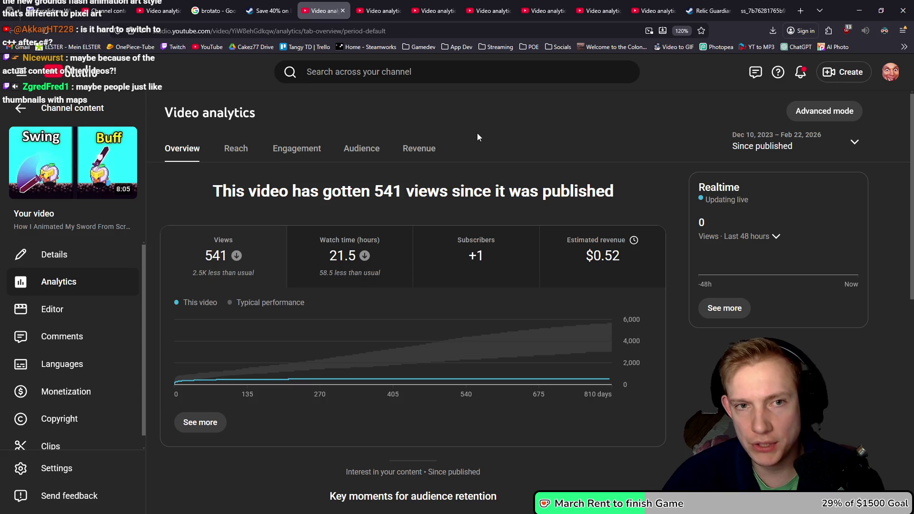
mouse_move(475, 256)
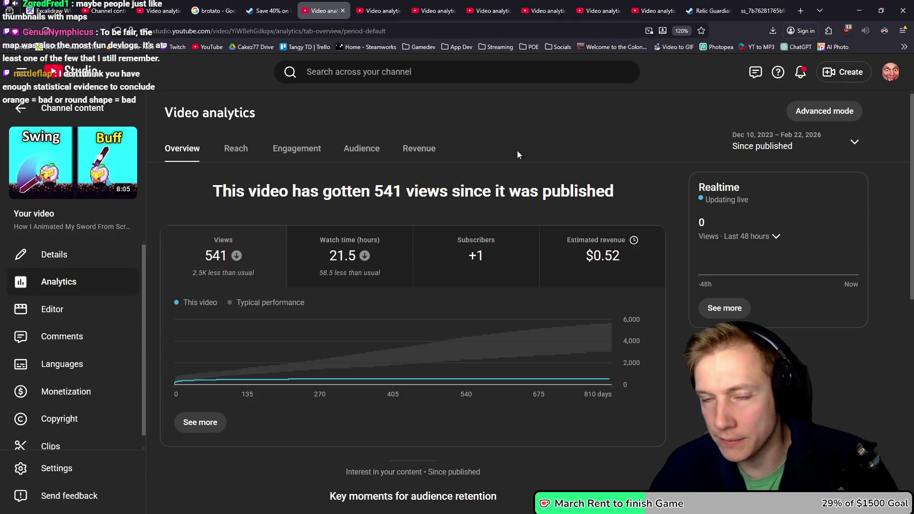
click(152, 10)
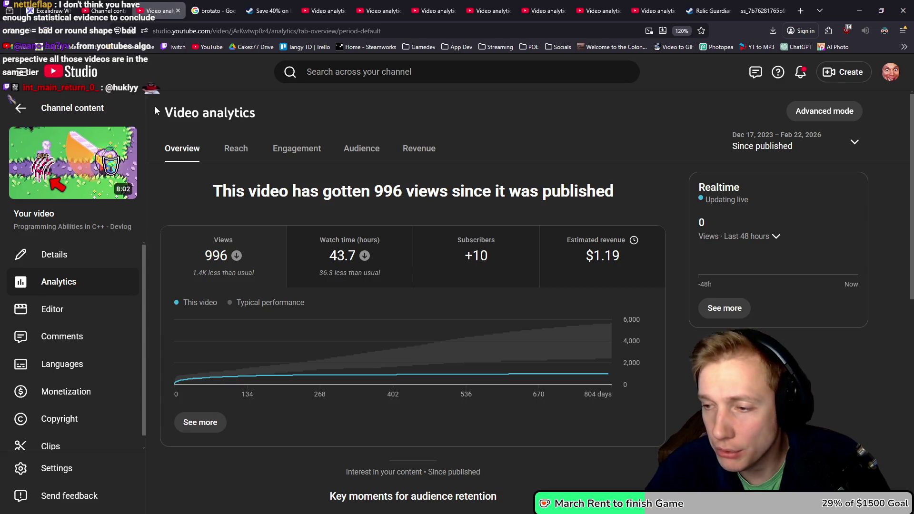
Step: View the channel's public video list, then bring up the Excalidraw comparison board
click(102, 11)
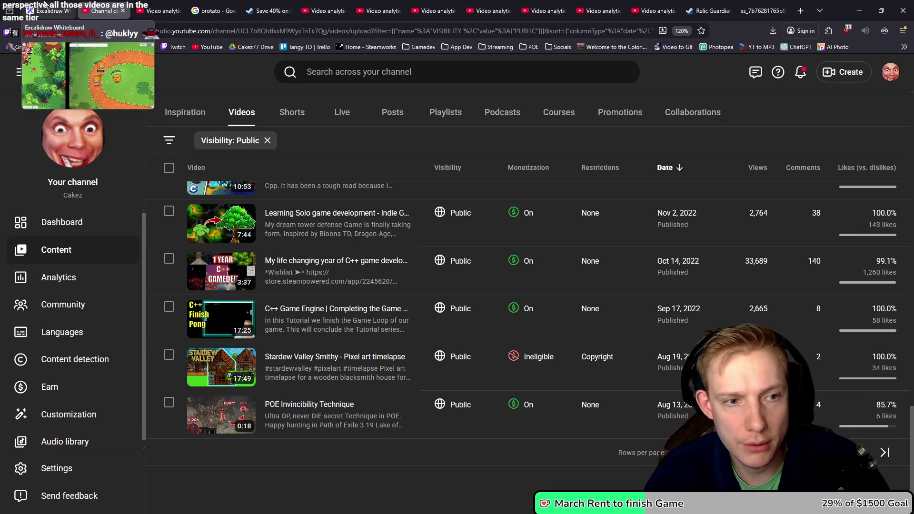
click(46, 6)
scroll(517, 239, down, 2)
scroll(517, 239, up, 1)
ctrl+scroll(493, 230, down, 5)
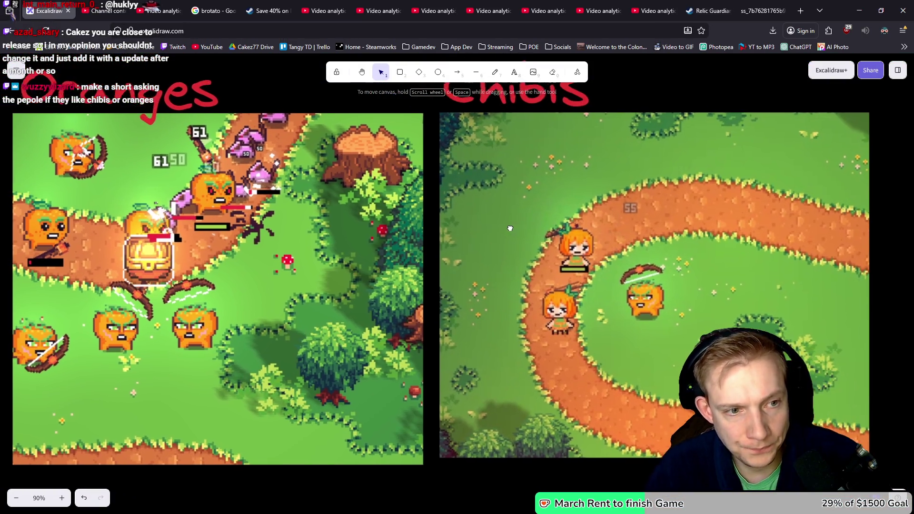
Step: Pan the Excalidraw board to fit both labelled Oranges and Chibis images, then return to Aseprite
scroll(508, 228, left, 2)
ctrl+scroll(533, 229, down, 1)
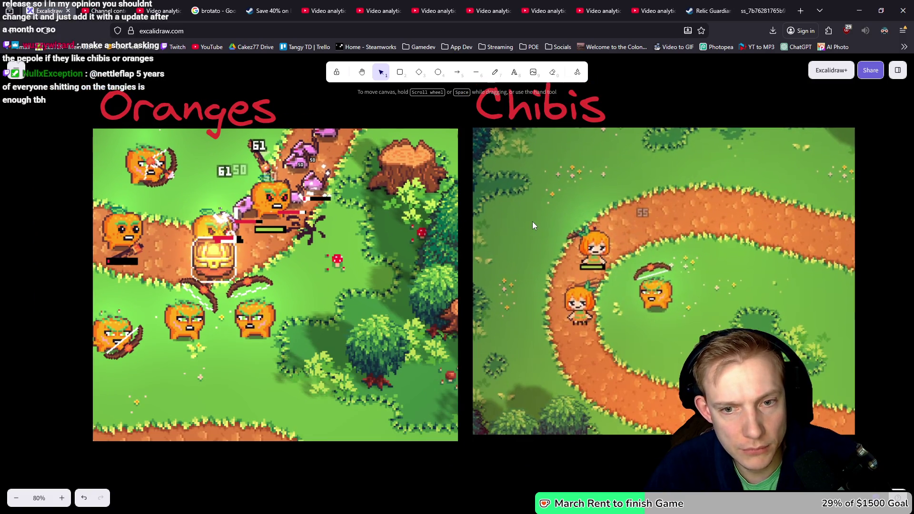
scroll(532, 226, right, 1)
ctrl+scroll(513, 224, down, 1)
scroll(500, 224, right, 2)
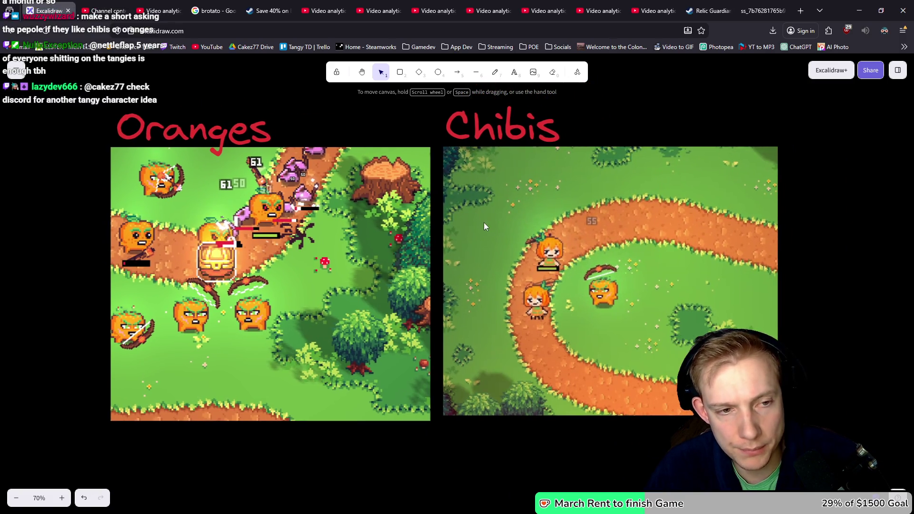
ctrl+scroll(483, 222, up, 1)
scroll(483, 220, up, 1)
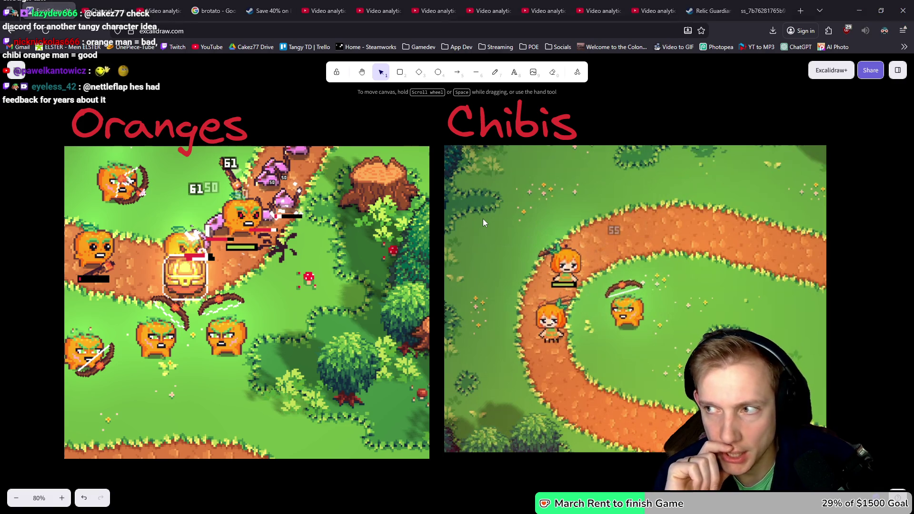
key(alt+Tab)
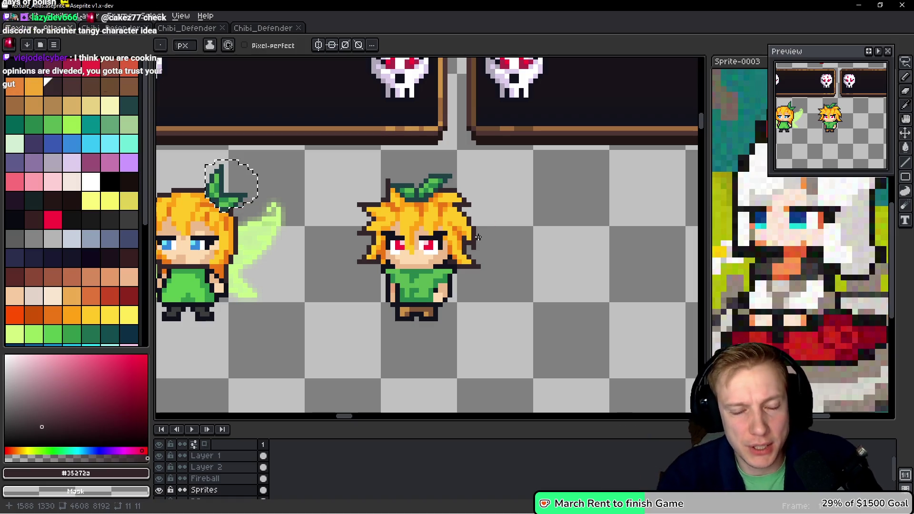
Step: Deselect the leaf region and centre both chibi sprites, then go to the comparison board
key(ctrl+d)
scroll(539, 251, up, 2)
drag(418, 301, 511, 278)
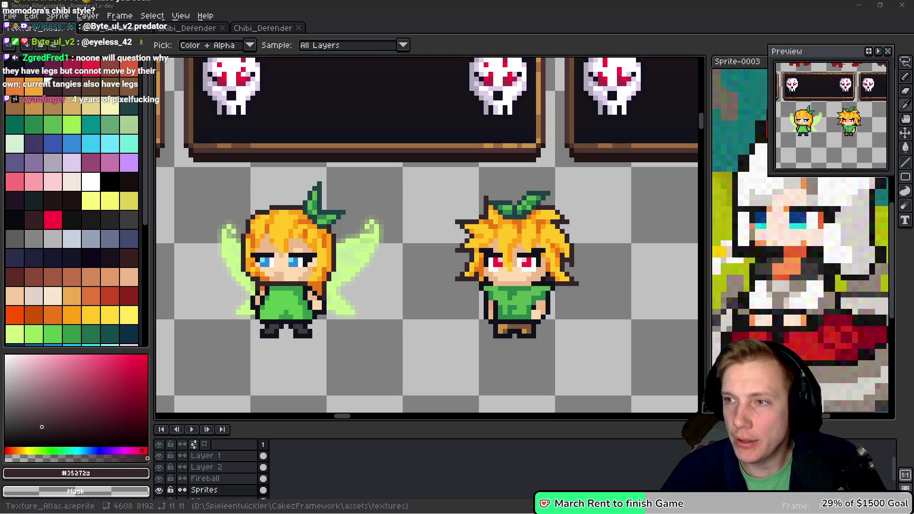
key(alt+Tab)
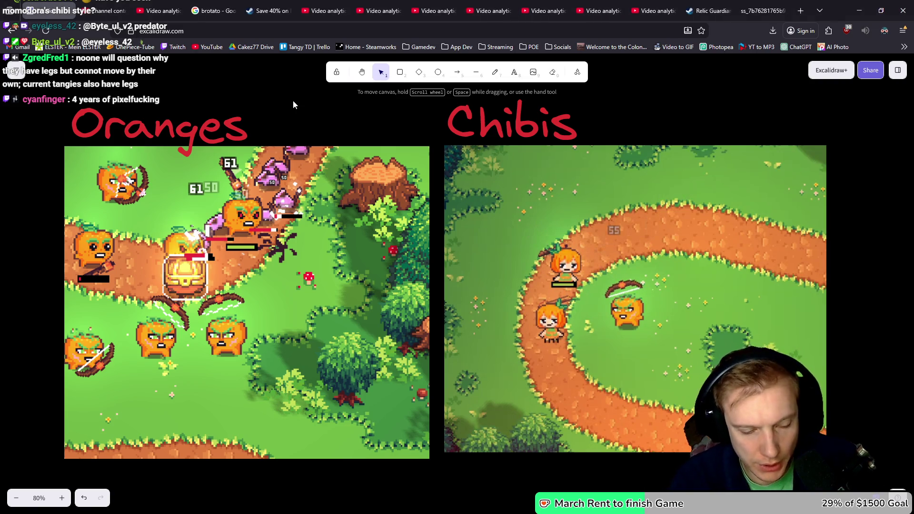
Step: Google 'momodora', glance at image results, and open the Moonlit Farewell Steam result in a new tab
key(ctrl+t)
text(momodora)
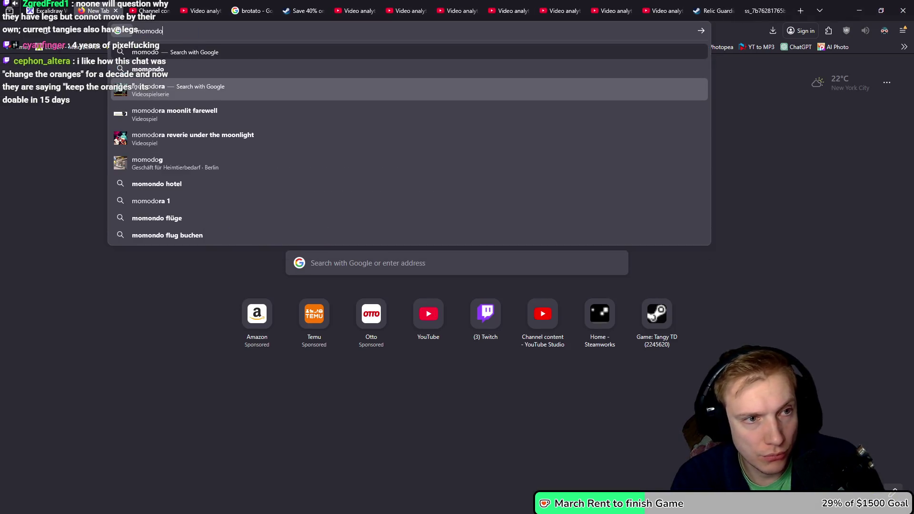
key(Return)
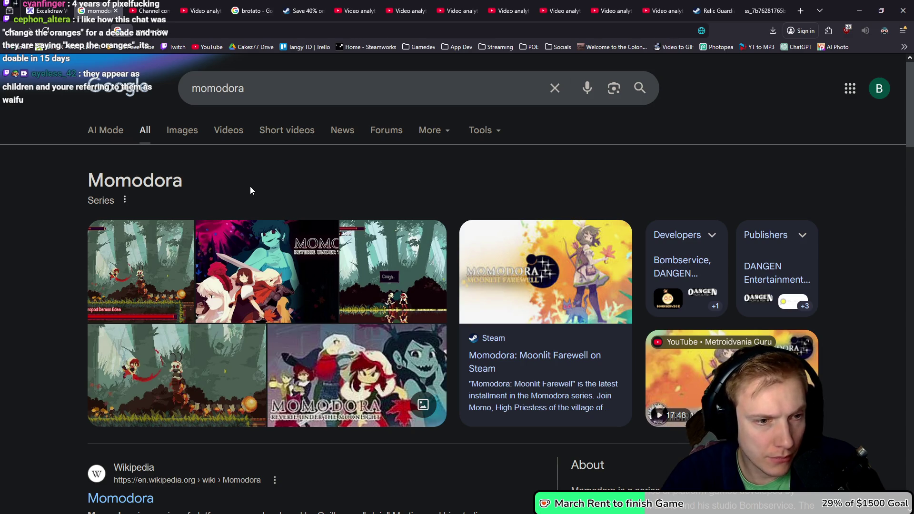
click(180, 131)
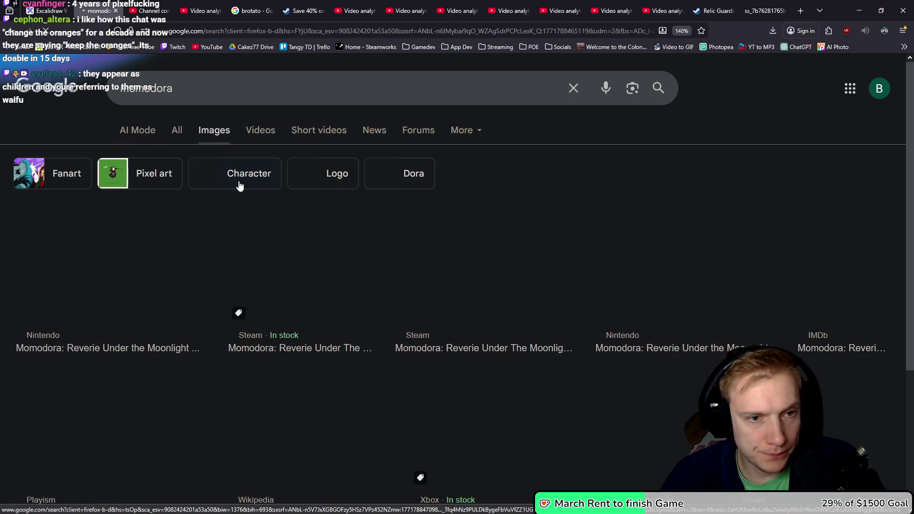
click(175, 129)
scroll(274, 244, down, 7)
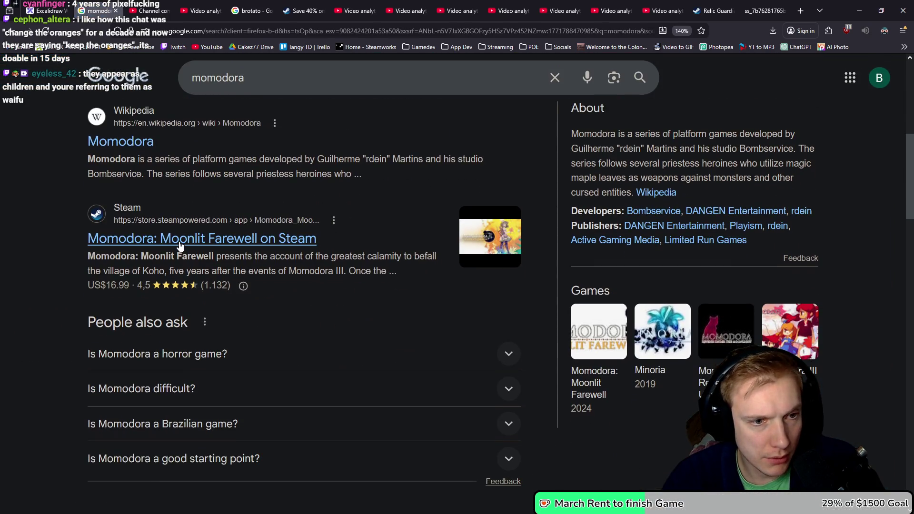
middle_click(181, 245)
key(ctrl+Tab)
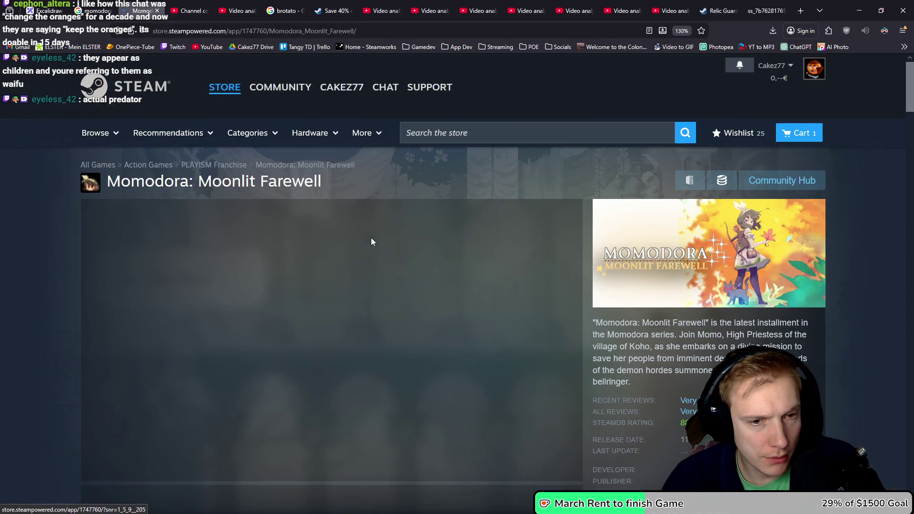
Step: Browse Moonlit Farewell's gallery, enlarging the first screenshot and the Sigils menu screenshot
scroll(371, 242, down, 1)
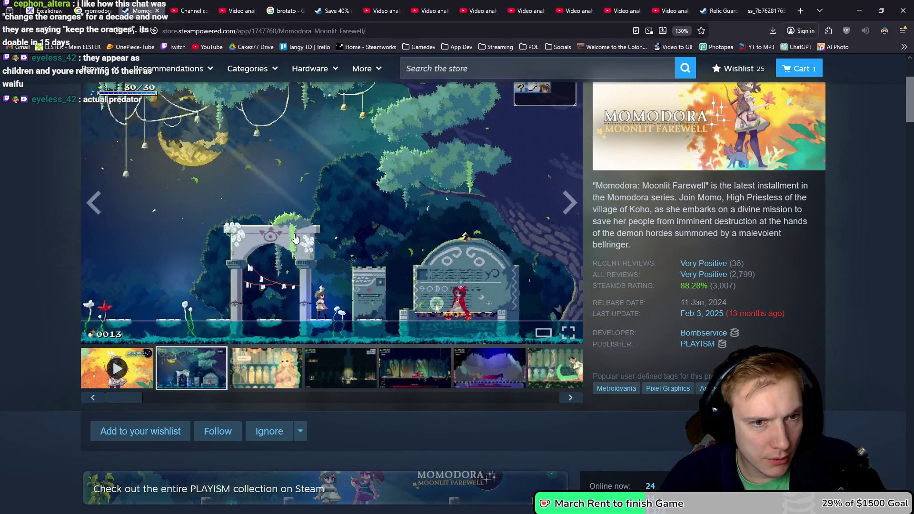
click(348, 251)
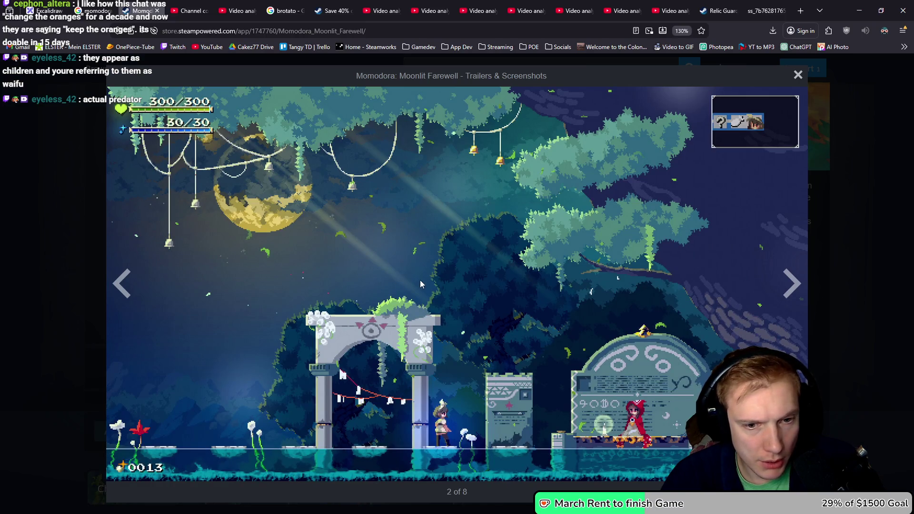
click(799, 77)
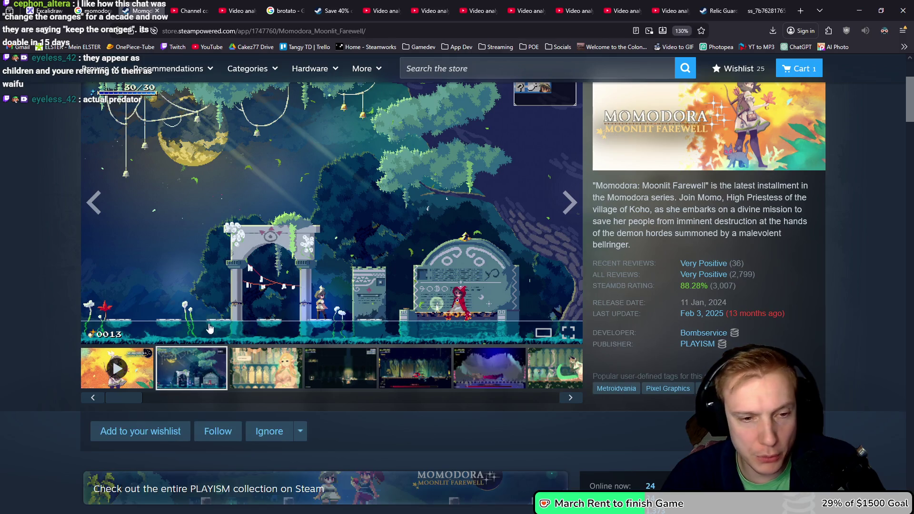
click(271, 385)
click(356, 381)
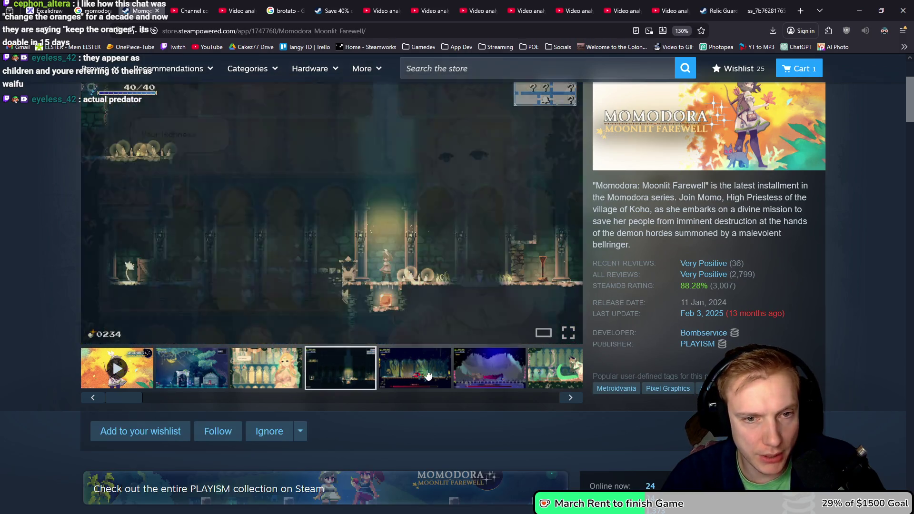
click(426, 379)
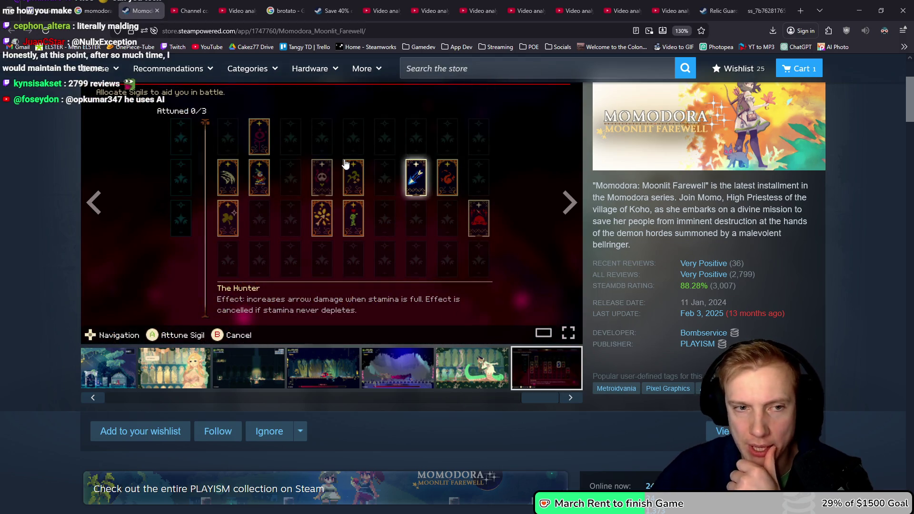
click(351, 196)
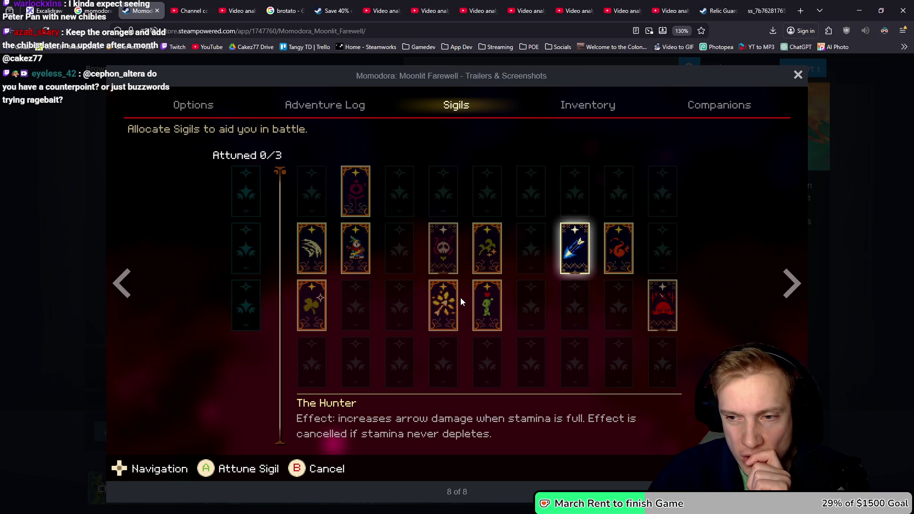
click(865, 272)
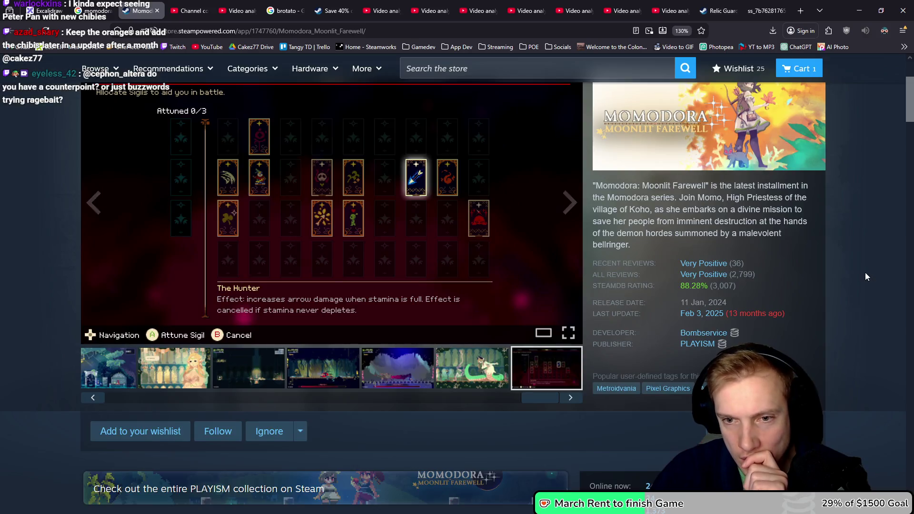
Step: Scroll to Moonlit Farewell's buy section and the Bombservice bundle listings with prices
mouse_move(736, 281)
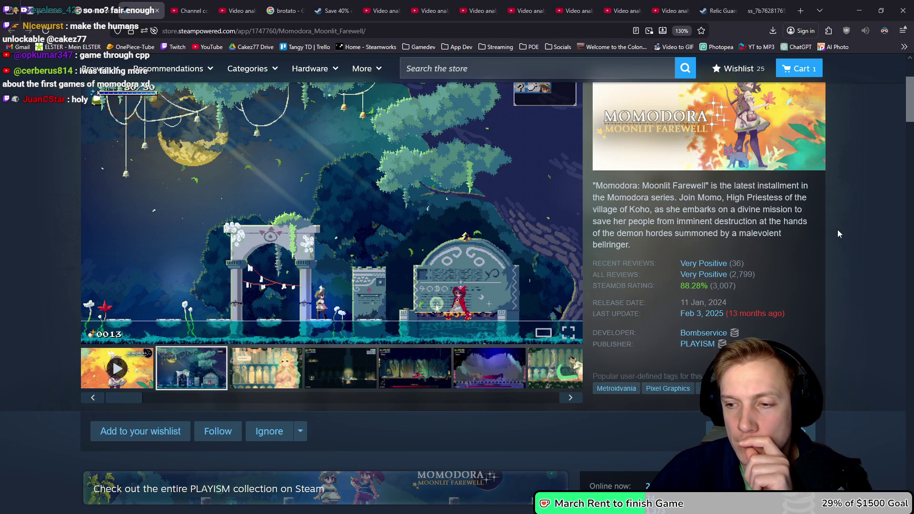
scroll(832, 229, down, 5)
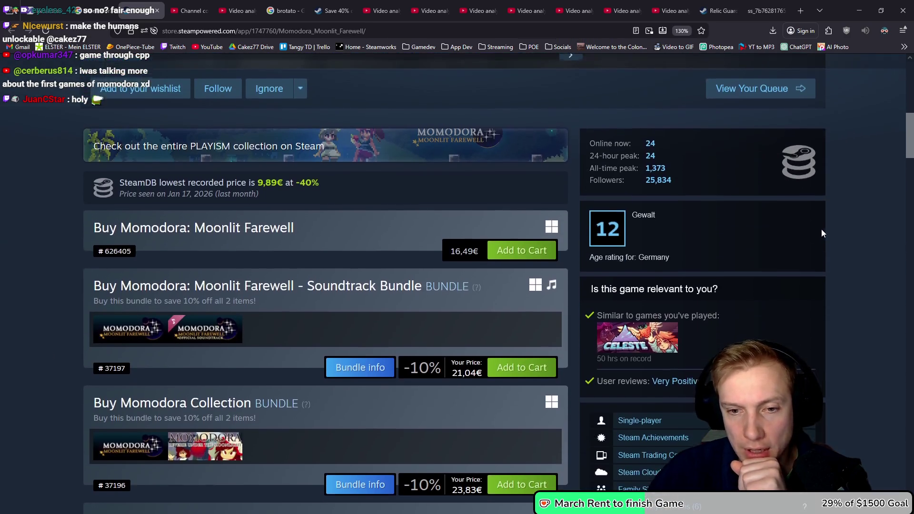
scroll(824, 232, down, 1)
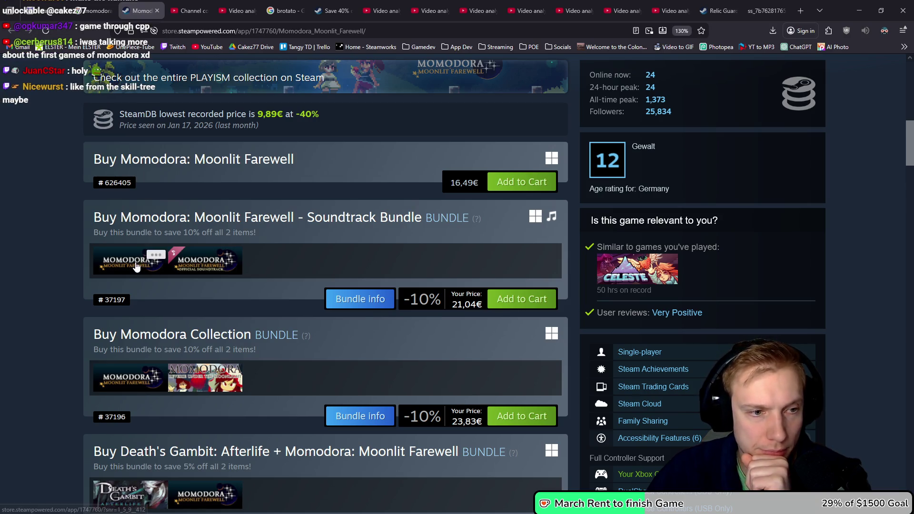
mouse_move(138, 264)
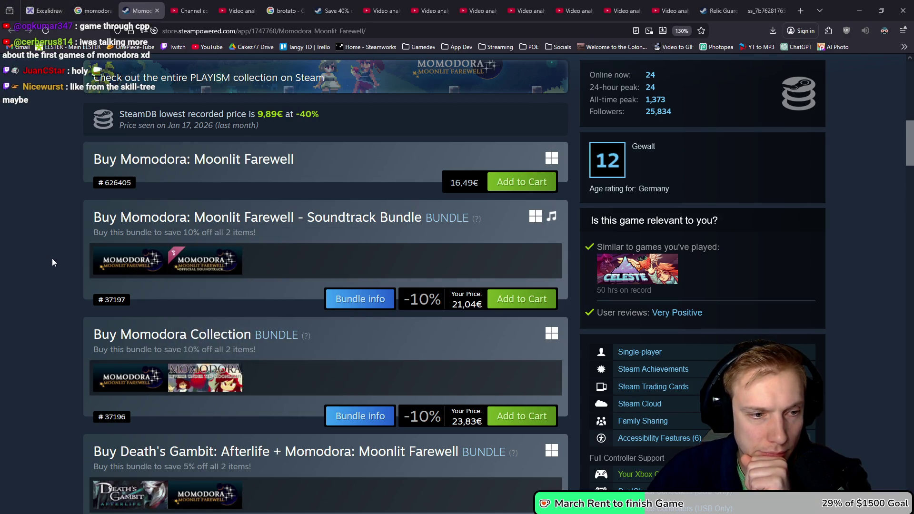
scroll(45, 253, down, 5)
scroll(50, 259, up, 12)
Step: List Bombservice's products and open Reverie, its soundtrack, and the Minoria soundtrack in new tabs
click(689, 402)
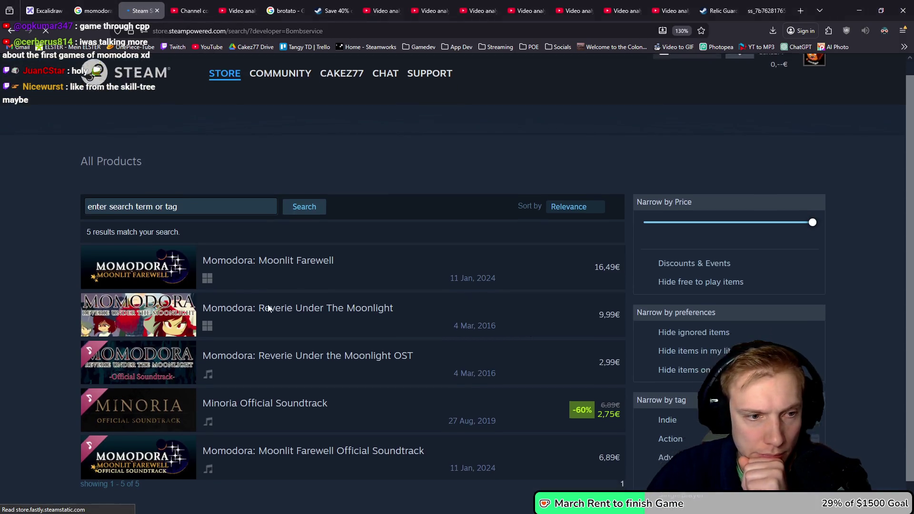
mouse_move(282, 302)
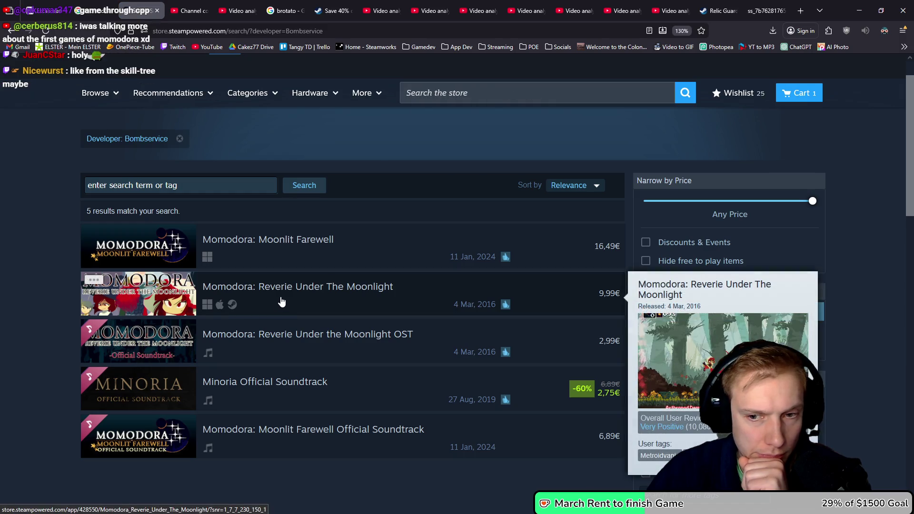
mouse_move(277, 354)
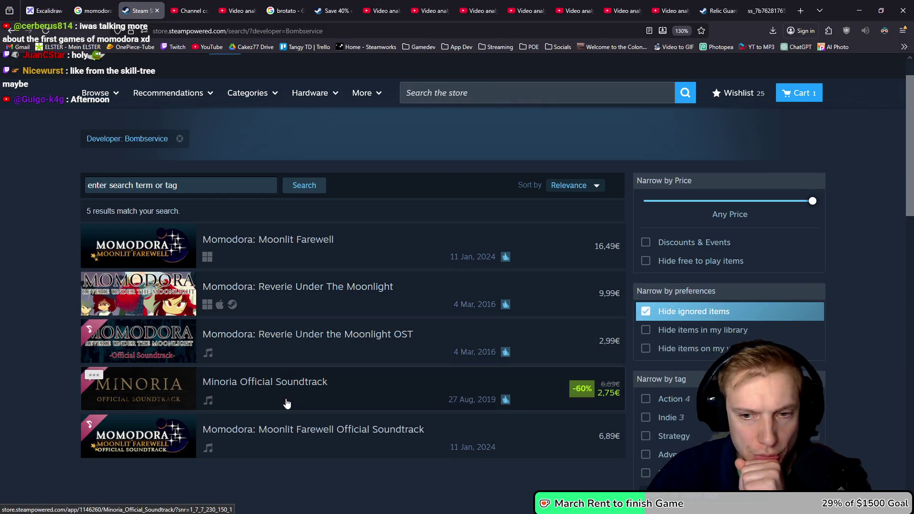
mouse_move(287, 404)
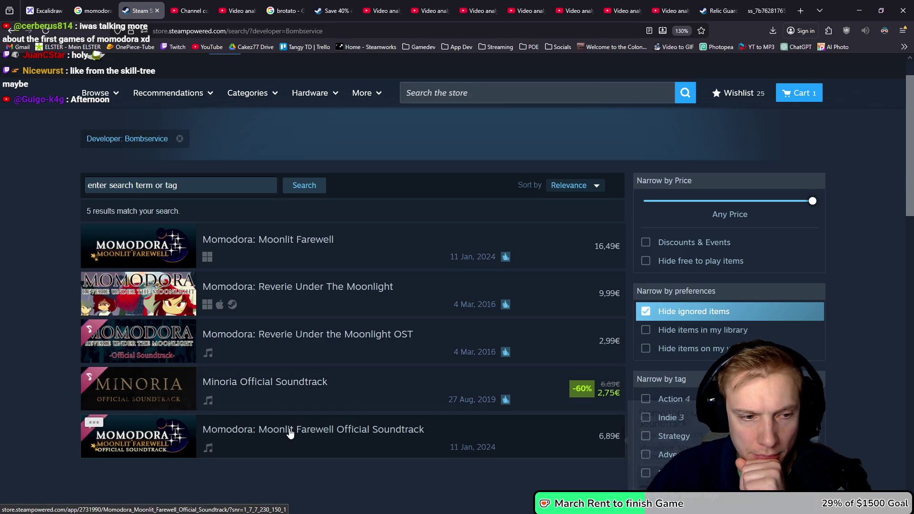
mouse_move(291, 432)
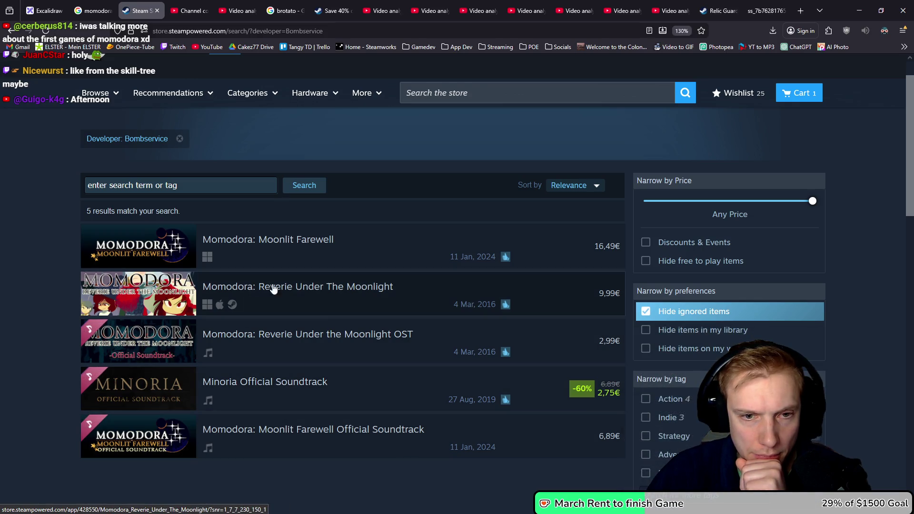
middle_click(259, 333)
mouse_move(269, 386)
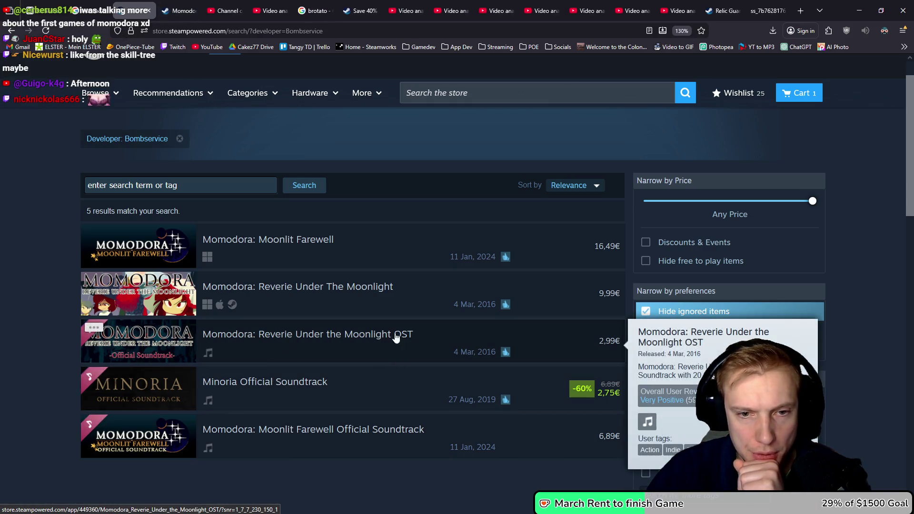
middle_click(294, 300)
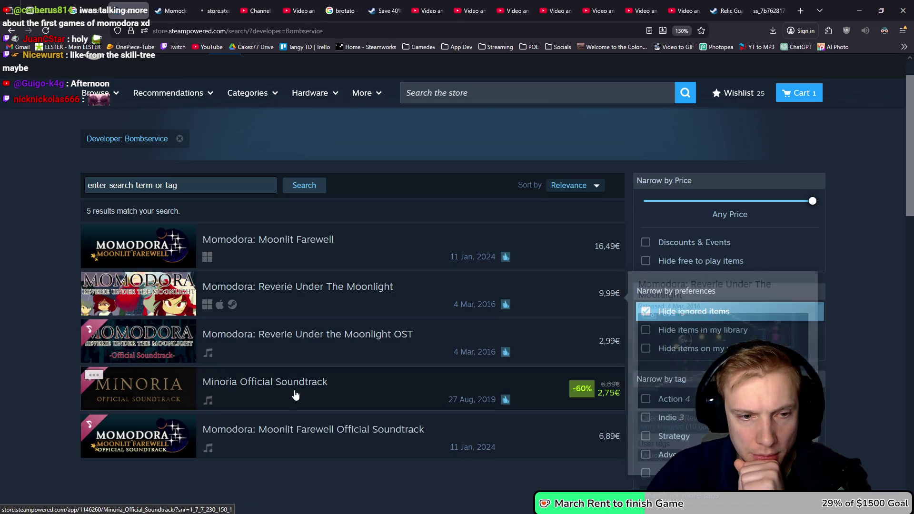
middle_click(296, 393)
Step: Look at the Reverie soundtrack's cover image, then close that page
scroll(318, 371, down, 10)
scroll(355, 352, up, 10)
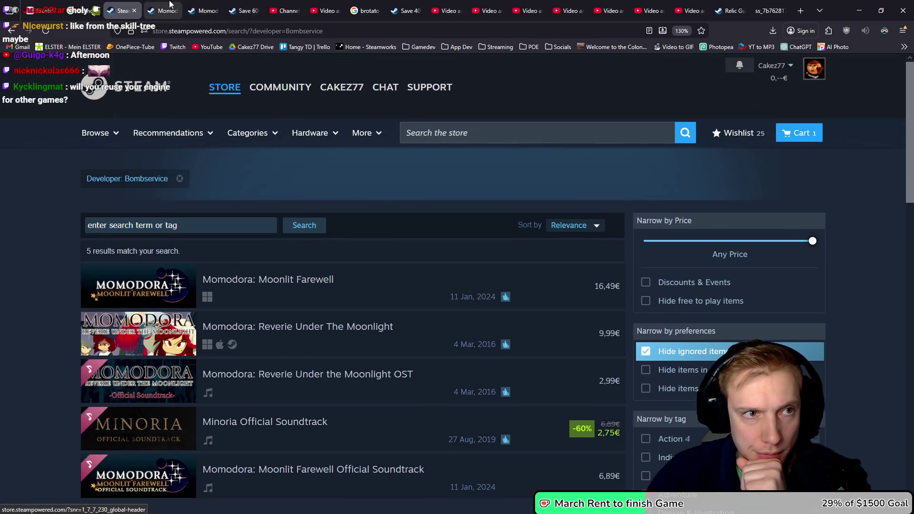
key(ctrl+Tab)
scroll(395, 278, down, 3)
click(331, 183)
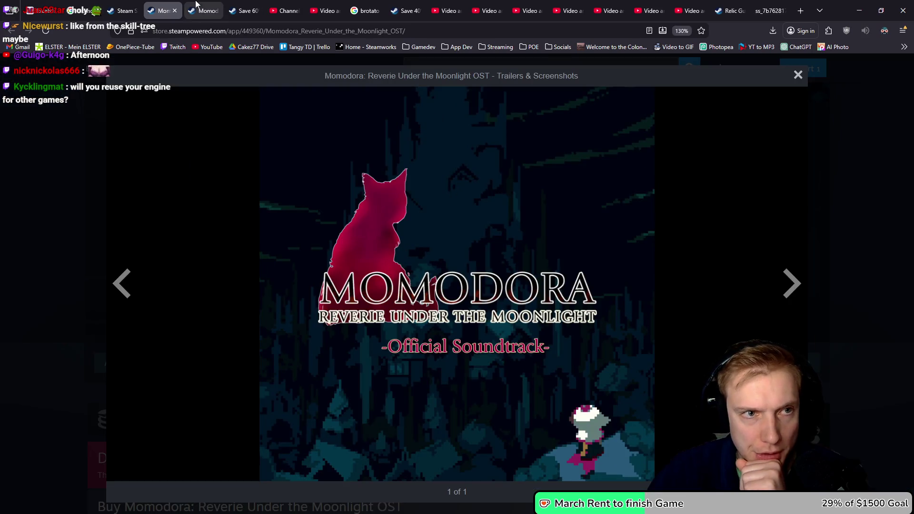
key(ctrl+w)
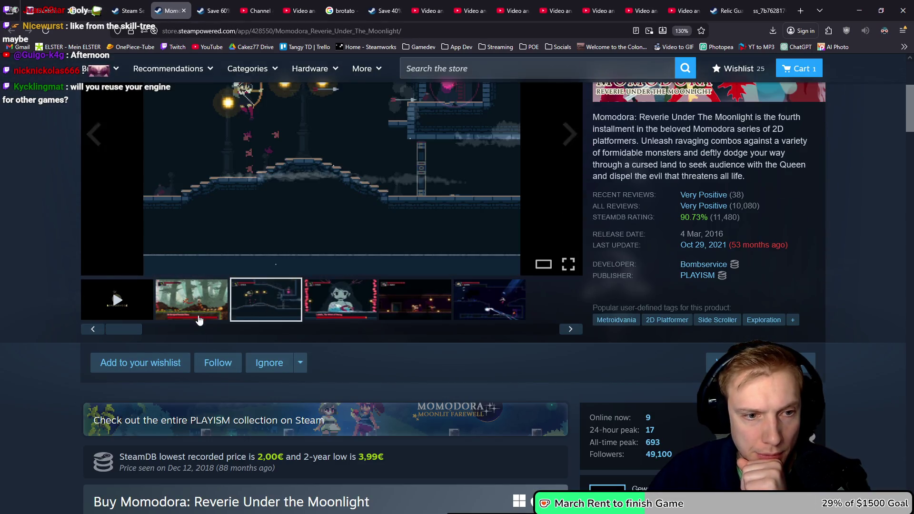
Step: View Reverie Under The Moonlight's third through sixth screenshots, then close its page
click(214, 315)
scroll(214, 316, up, 3)
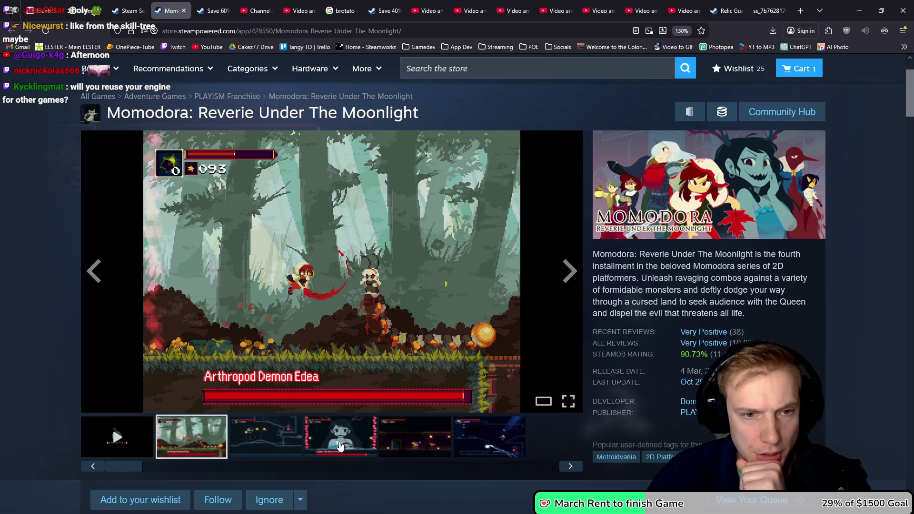
click(339, 445)
click(414, 437)
click(472, 436)
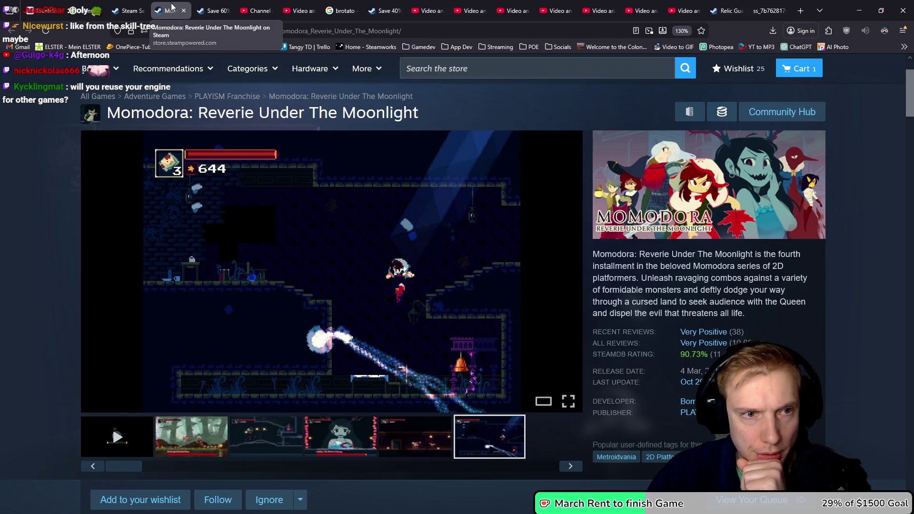
middle_click(173, 6)
Step: View the Minoria soundtrack's third and fourth screenshots, then close that page
scroll(337, 265, down, 4)
click(345, 302)
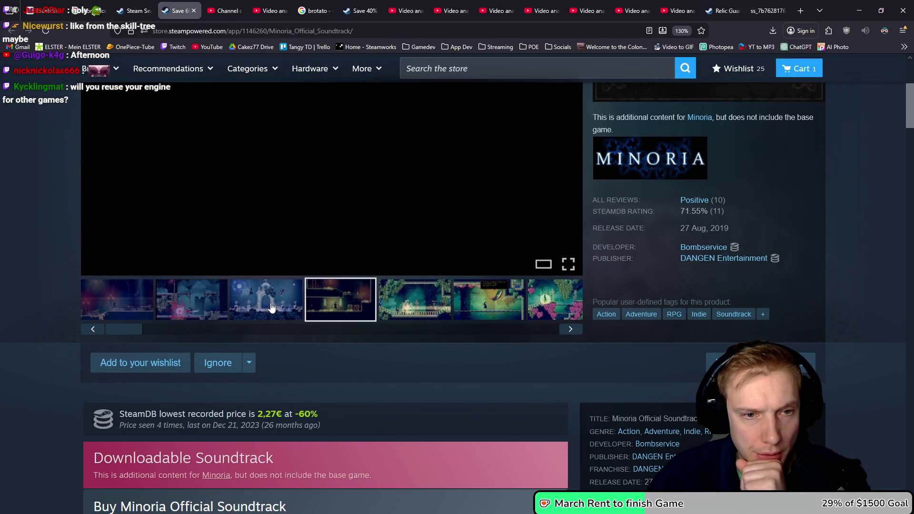
click(271, 307)
scroll(344, 250, up, 3)
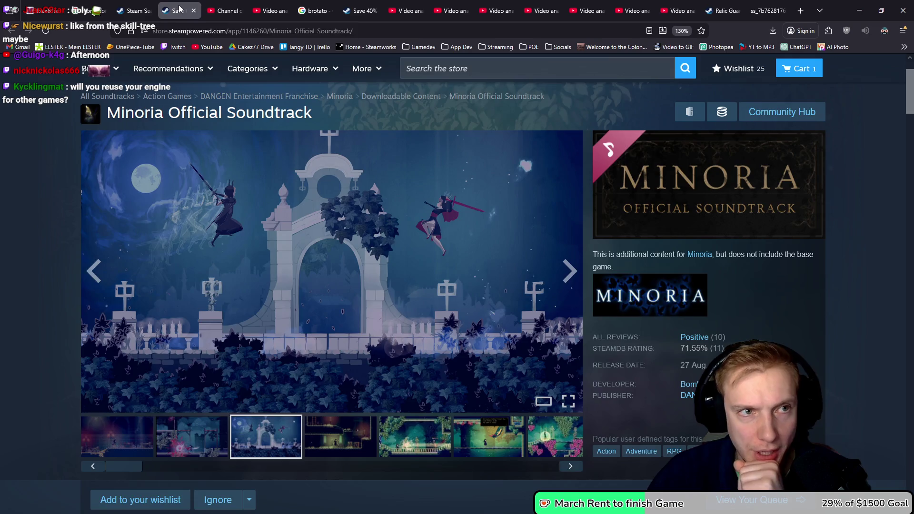
middle_click(179, 8)
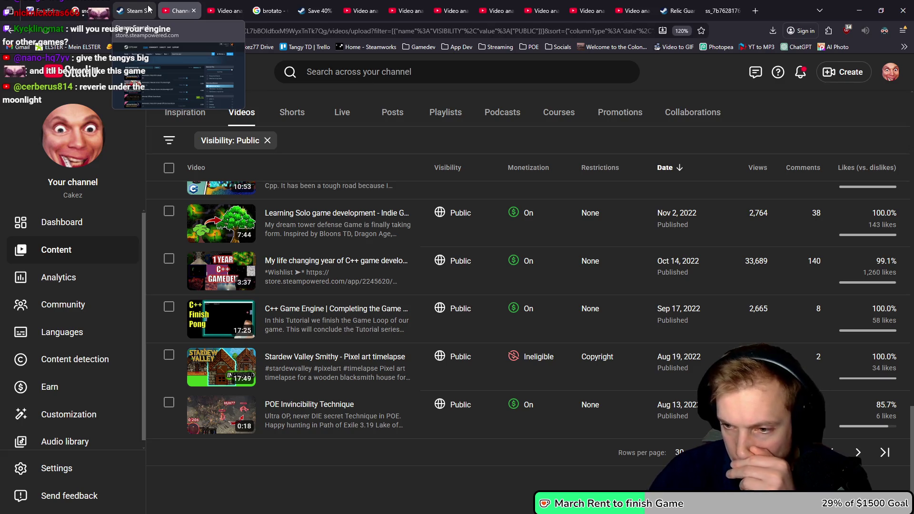
Step: Open Reverie Under The Moonlight from the Bombservice results and view its third through fifth screenshots
scroll(286, 191, up, 1)
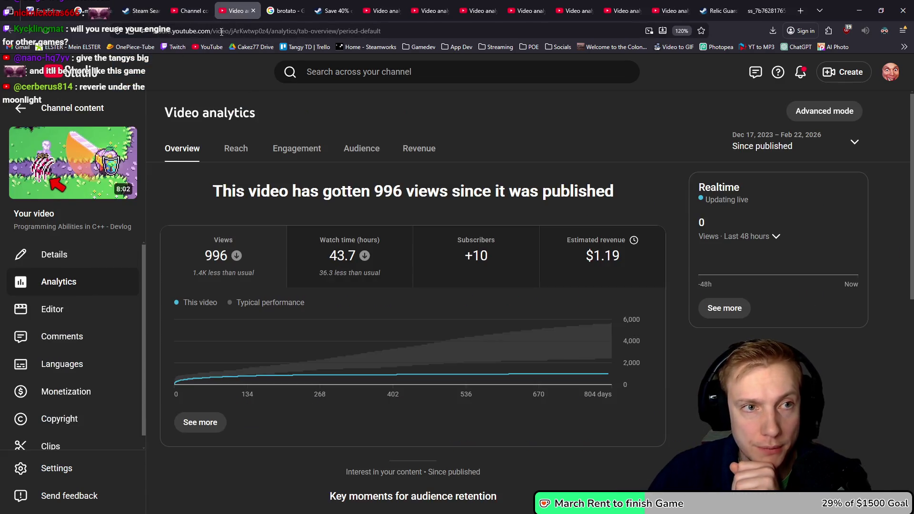
click(152, 5)
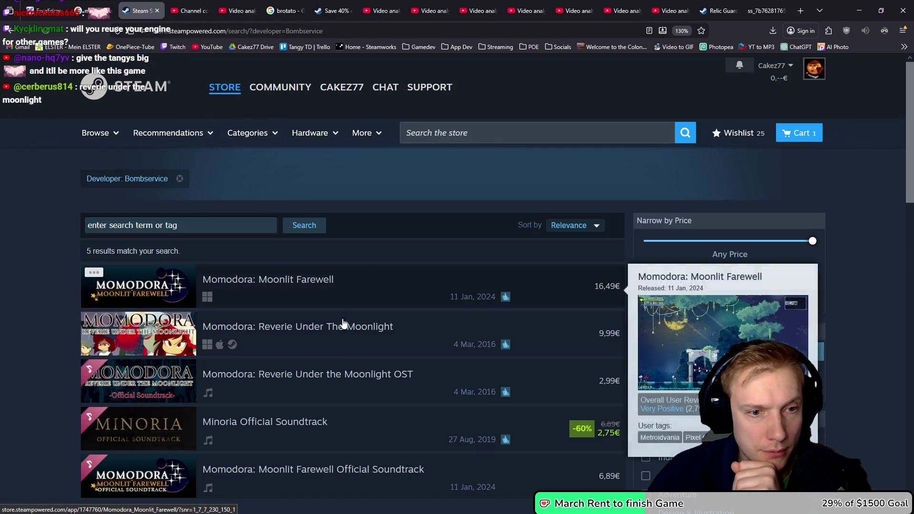
mouse_move(313, 337)
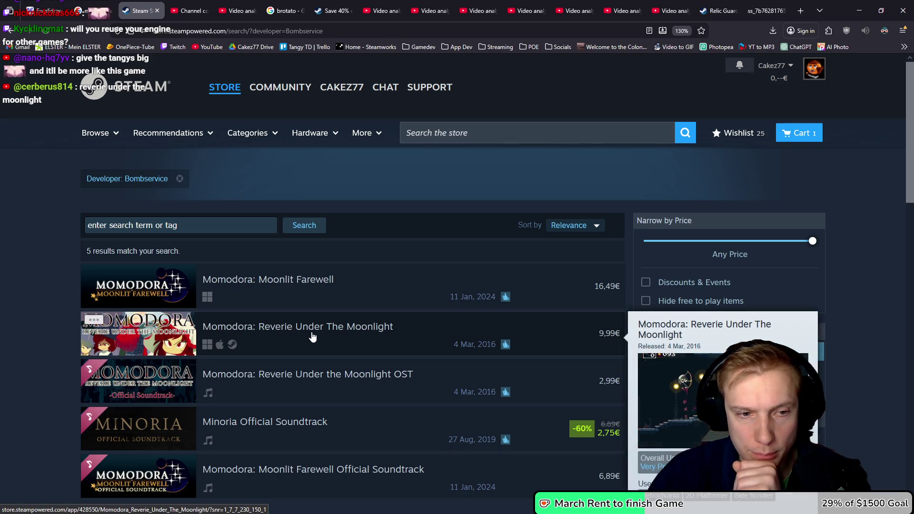
click(313, 337)
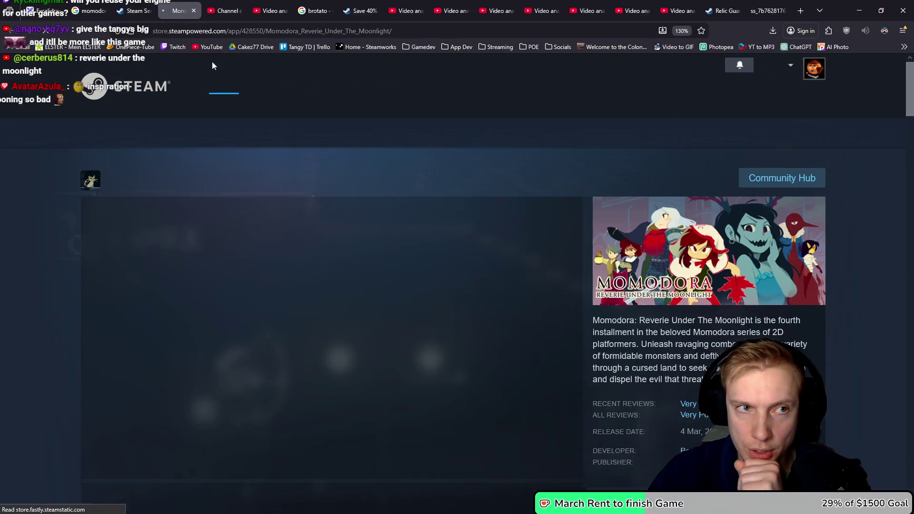
scroll(308, 377, down, 1)
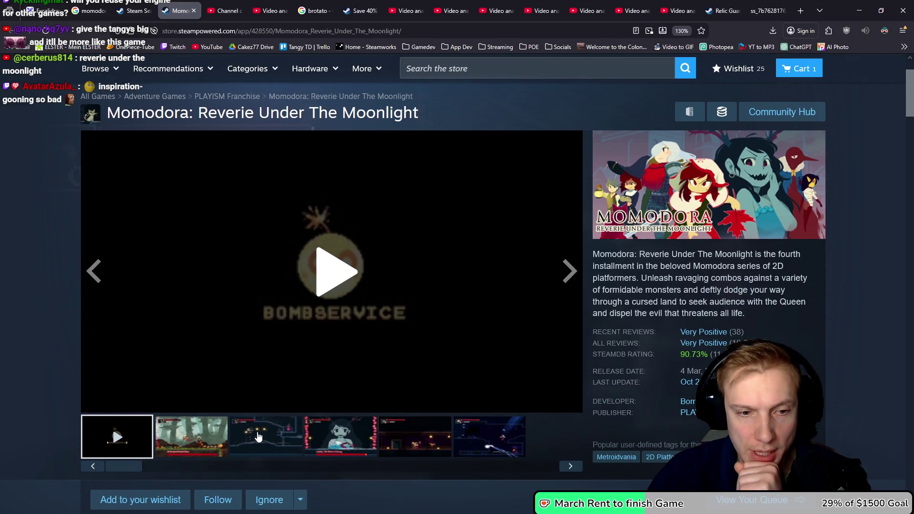
click(259, 437)
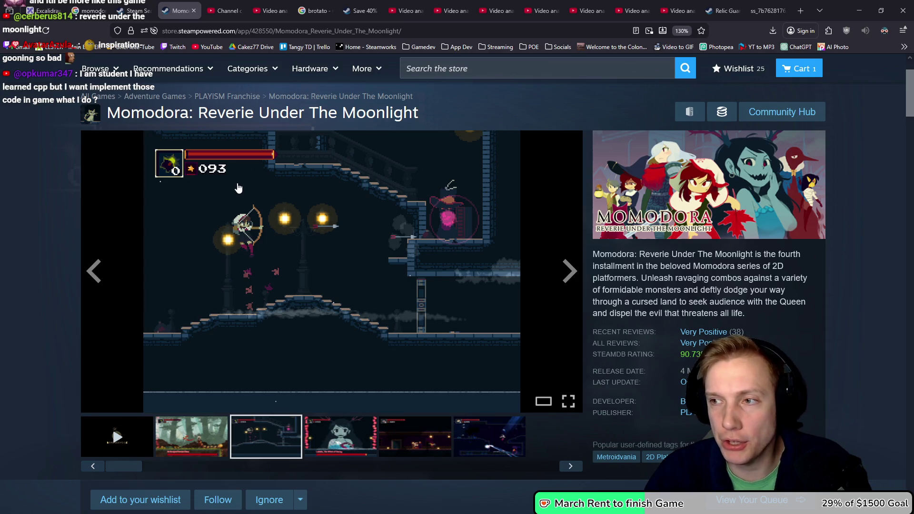
click(342, 436)
click(399, 437)
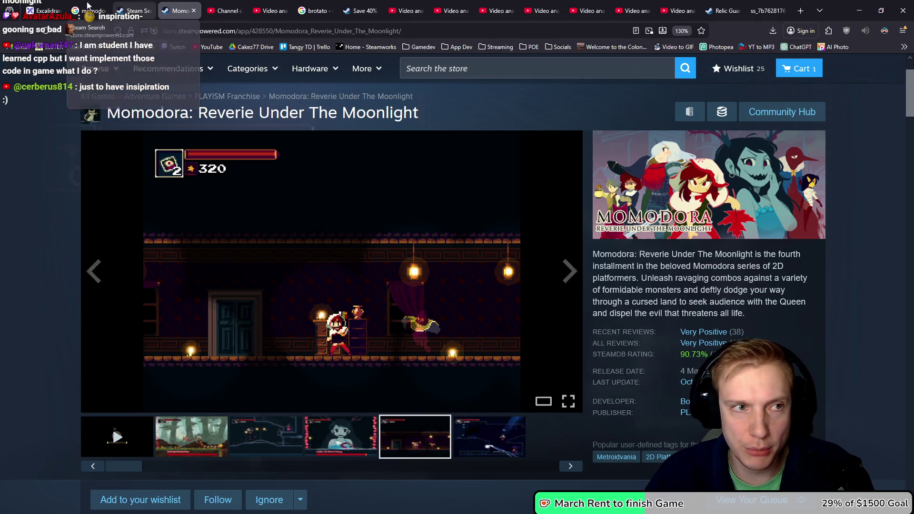
Step: Return to Google's 'chibi dbz' image results and enlarge the DBZ Chibi Sticker Set image
click(309, 5)
key(alt+Left)
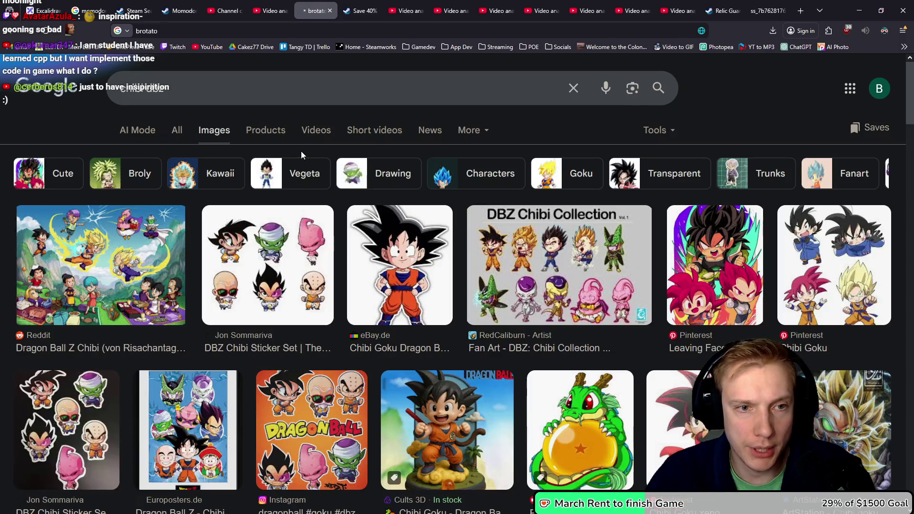
click(280, 245)
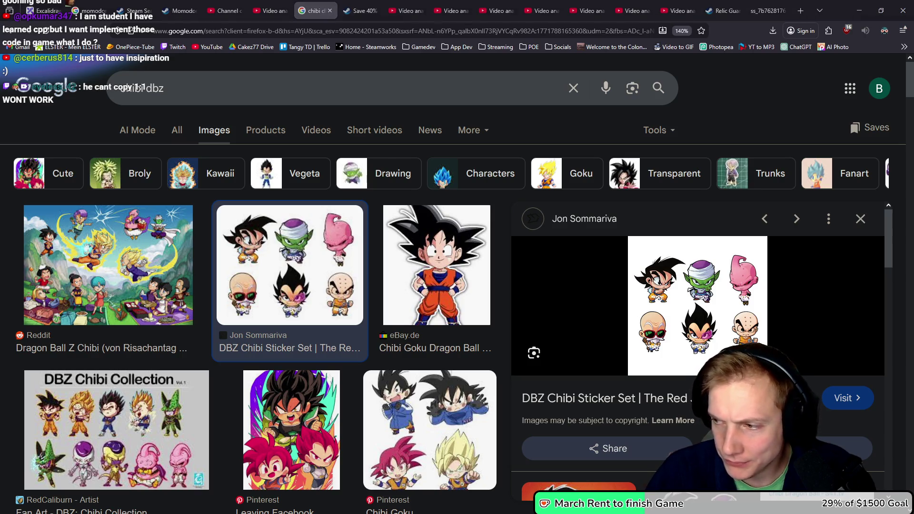
Step: Close the YouTube Studio analytics and chibi image pages, then flip through Brotato's first screenshots
click(269, 6)
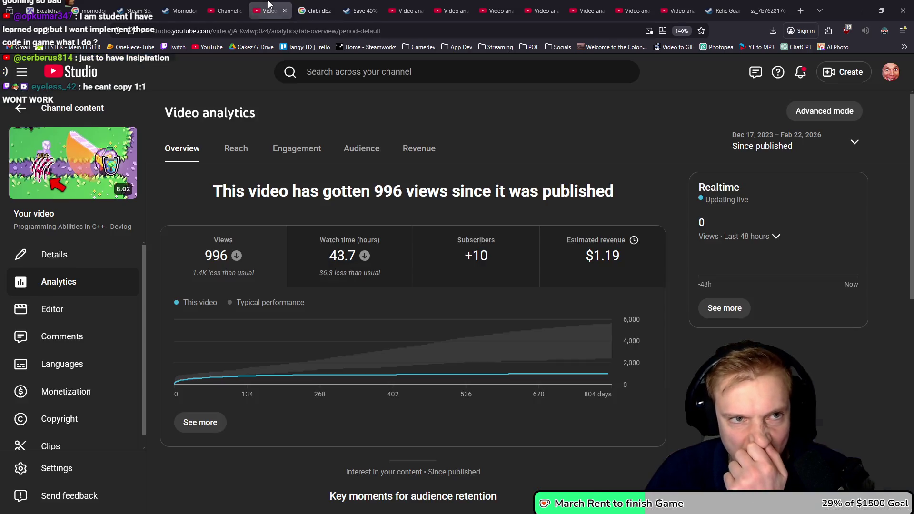
key(ctrl+w)
key(ctrl+w)
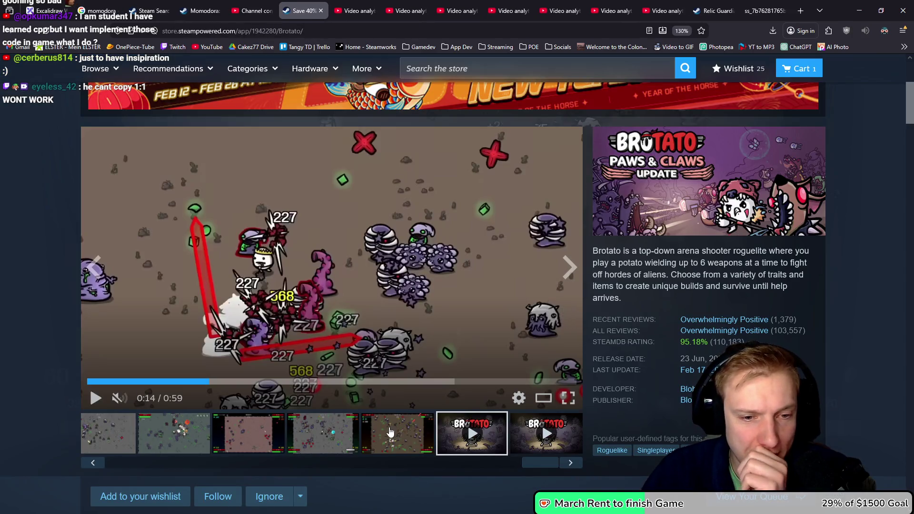
click(365, 431)
click(230, 427)
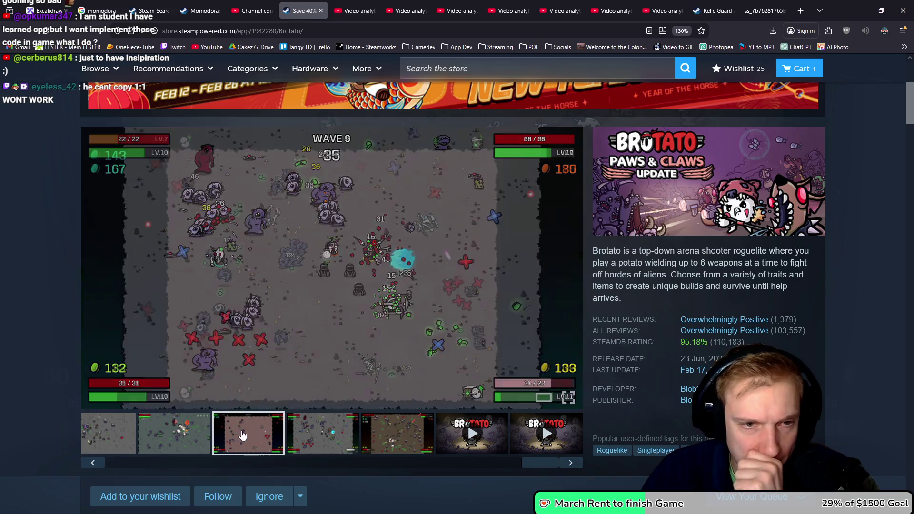
click(197, 433)
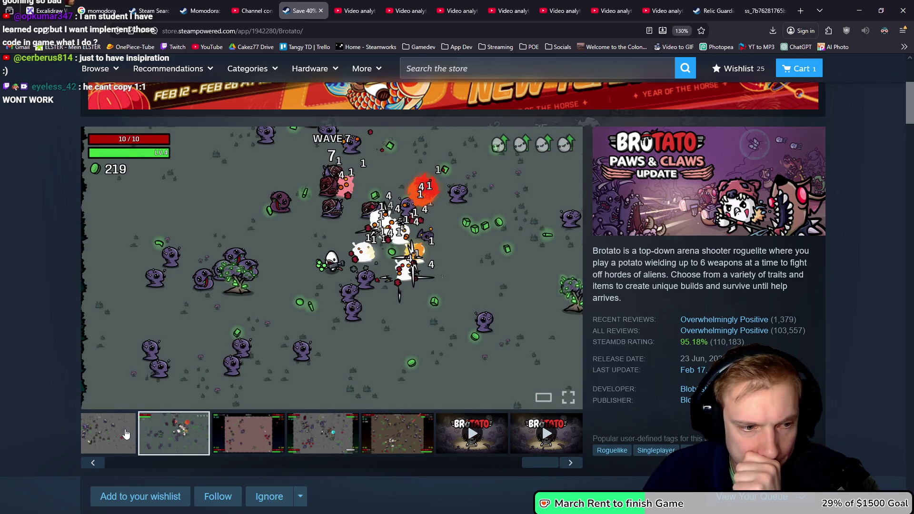
click(126, 436)
Step: Browse more Brotato screenshots, including Wave 20, scroll the store page, and follow its SteamDB link
drag(514, 463, 136, 463)
click(329, 434)
click(241, 450)
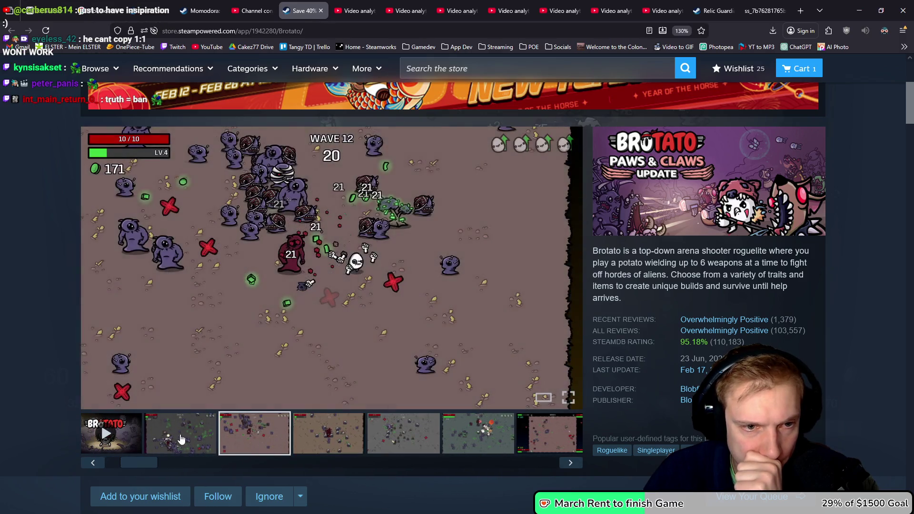
click(167, 450)
click(99, 463)
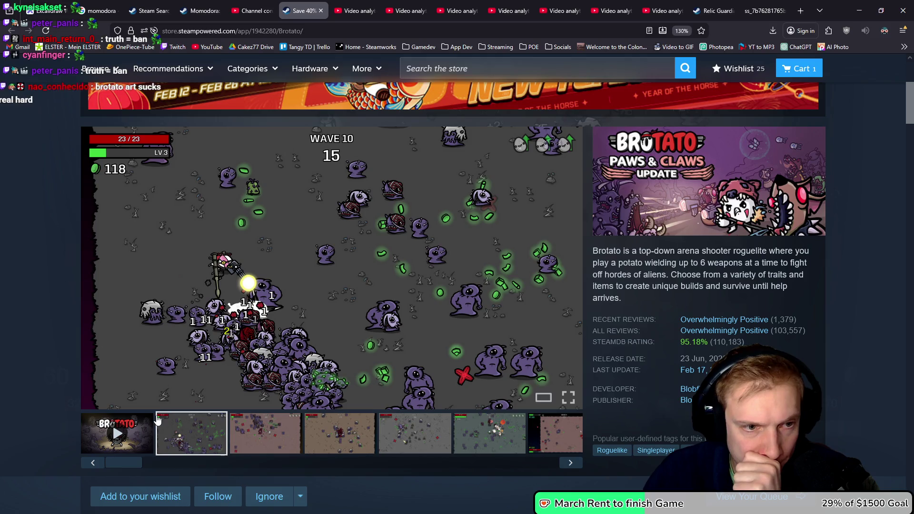
scroll(377, 255, down, 1)
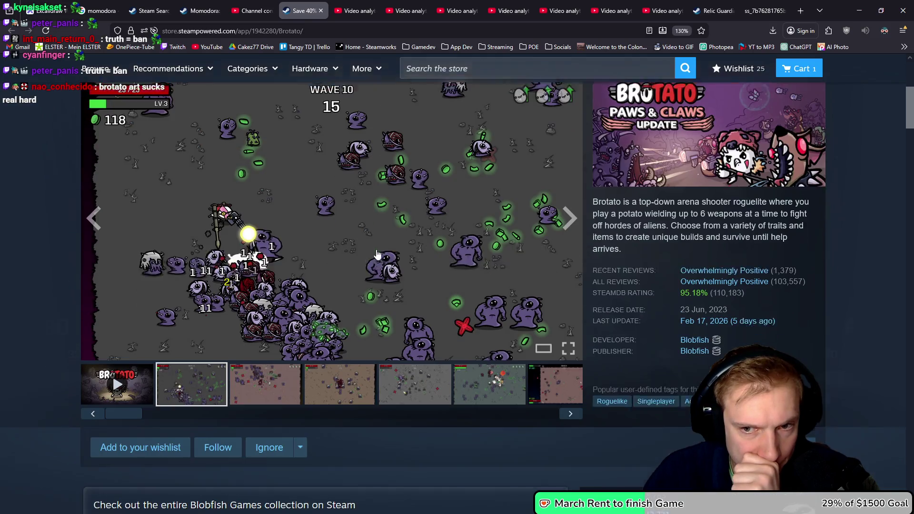
scroll(377, 255, up, 1)
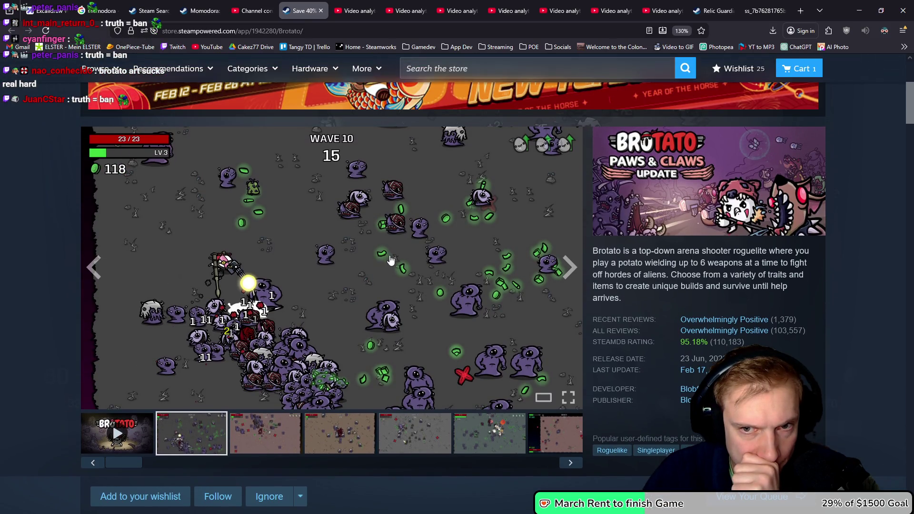
scroll(399, 309, down, 1)
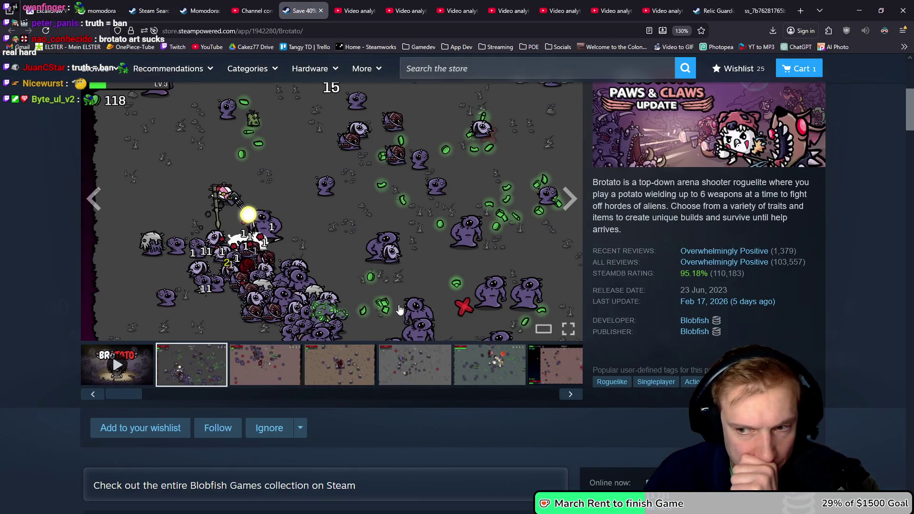
scroll(400, 309, down, 1)
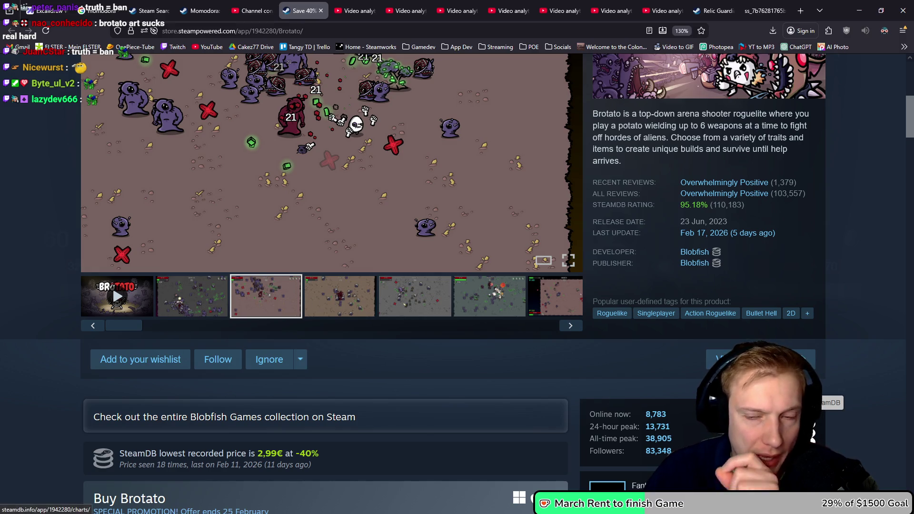
click(817, 395)
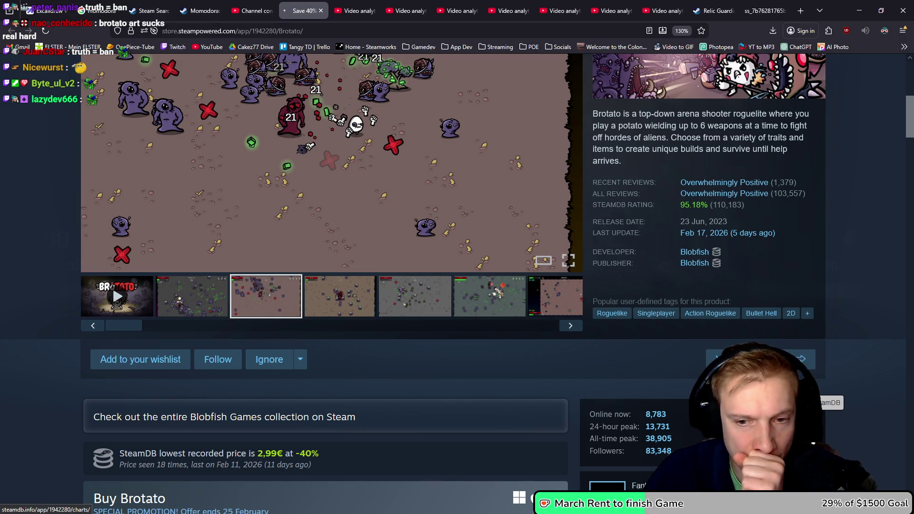
Step: View Brotato's SteamDB player chart at max zoom (38,905 all-time peak), then return to the store page
scroll(491, 342, down, 6)
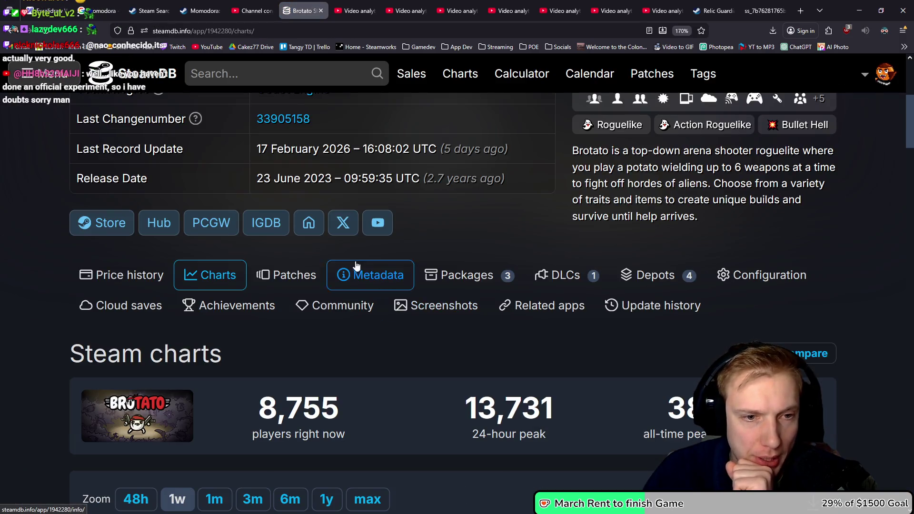
scroll(374, 366, down, 7)
click(367, 156)
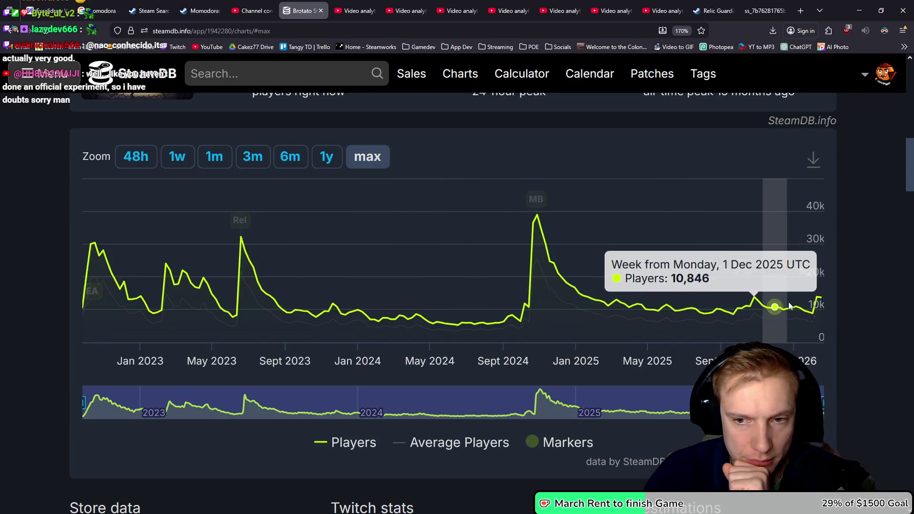
scroll(492, 322, up, 6)
scroll(500, 317, down, 4)
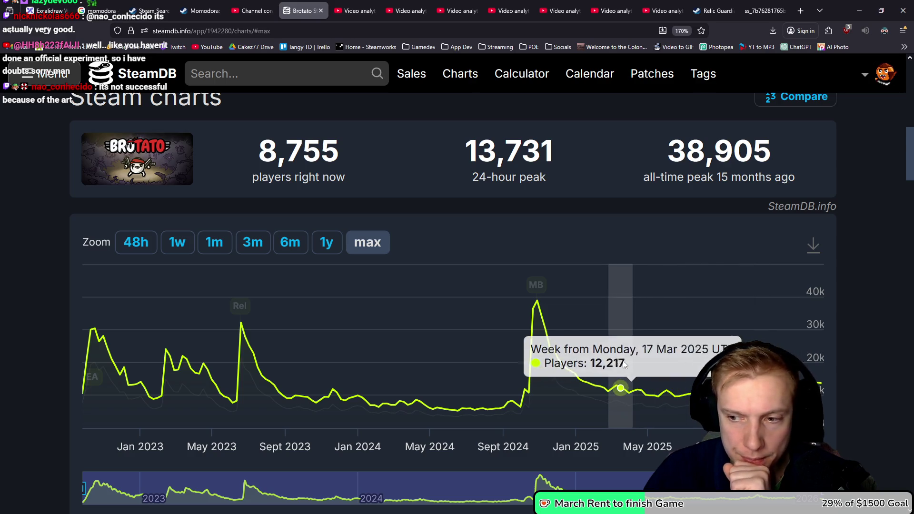
key(alt+Left)
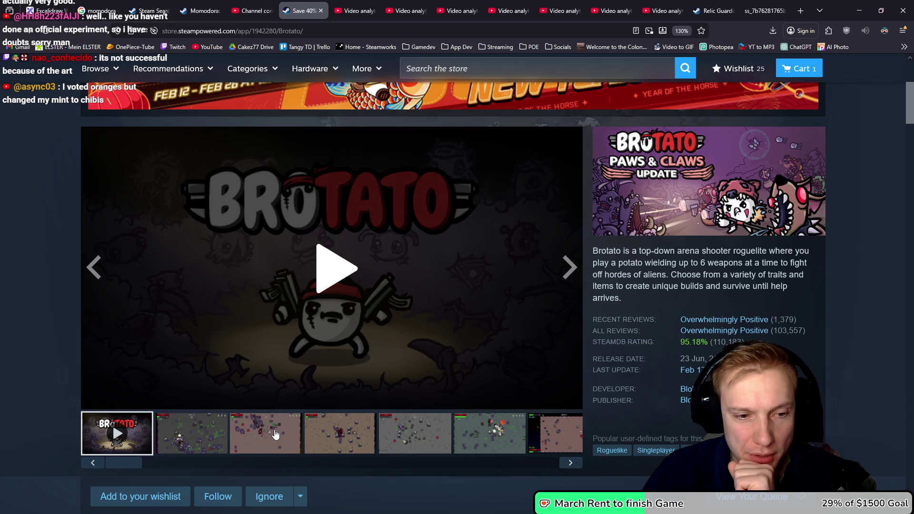
Step: Step through Brotato's third to sixth gameplay screenshots, then close the YouTube Studio channel content tab
click(267, 429)
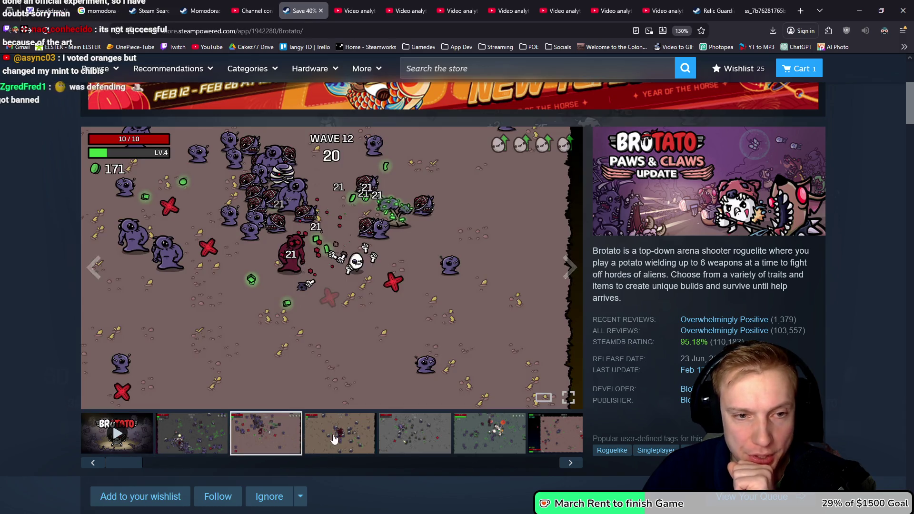
click(340, 428)
click(400, 420)
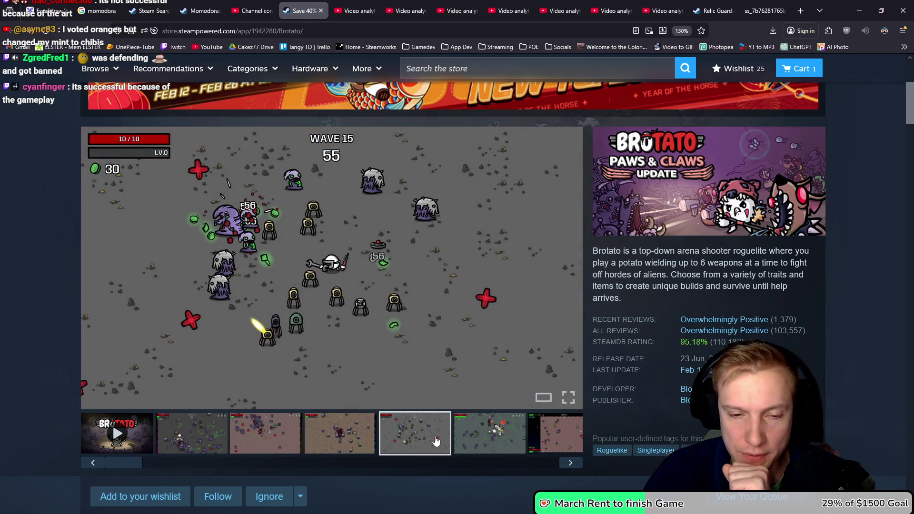
click(496, 431)
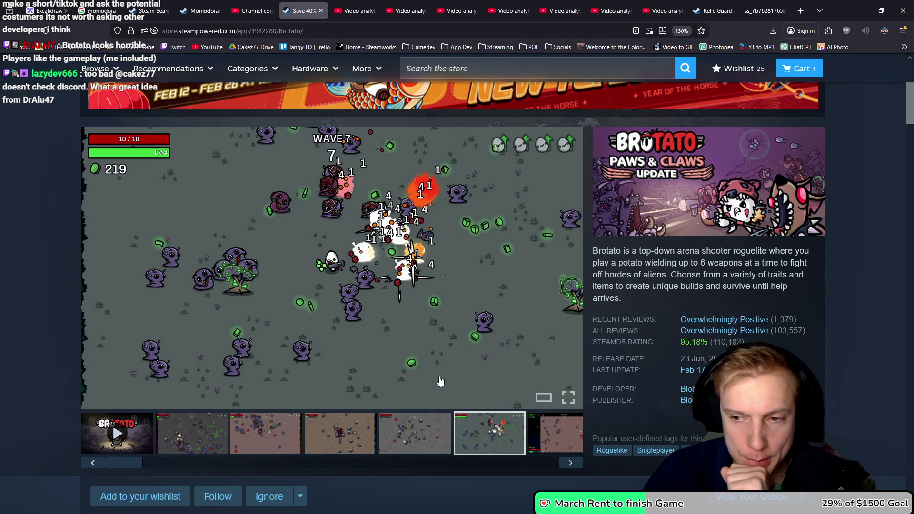
click(251, 11)
key(ctrl+w)
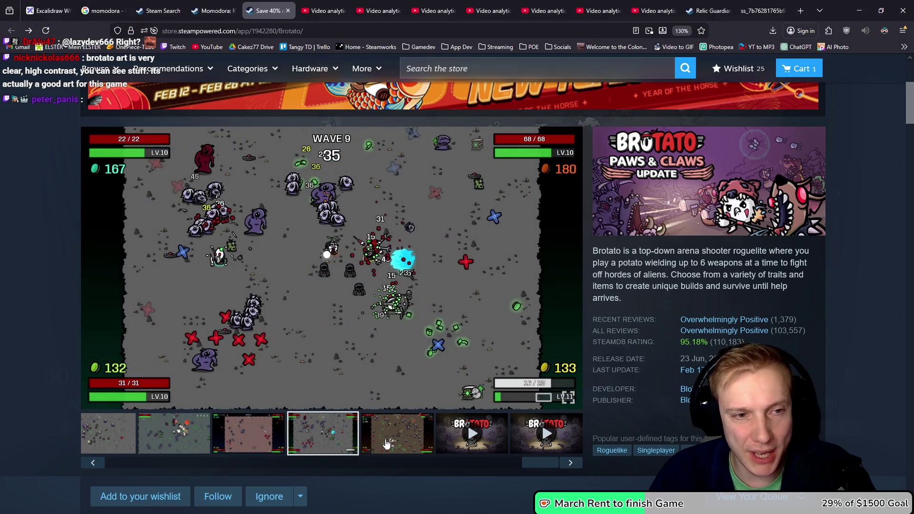
Step: Flip through more Brotato gameplay screenshots, ending on the Wave 10 one
click(385, 443)
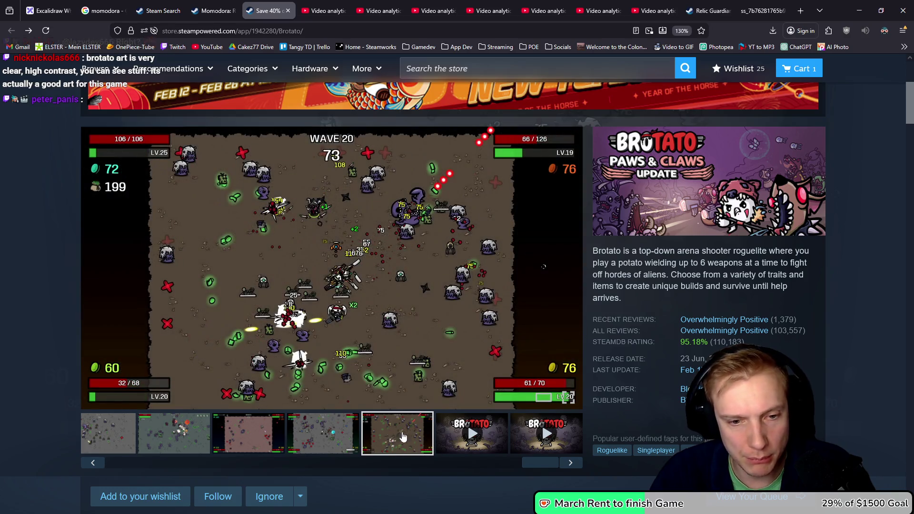
drag(538, 465, 191, 465)
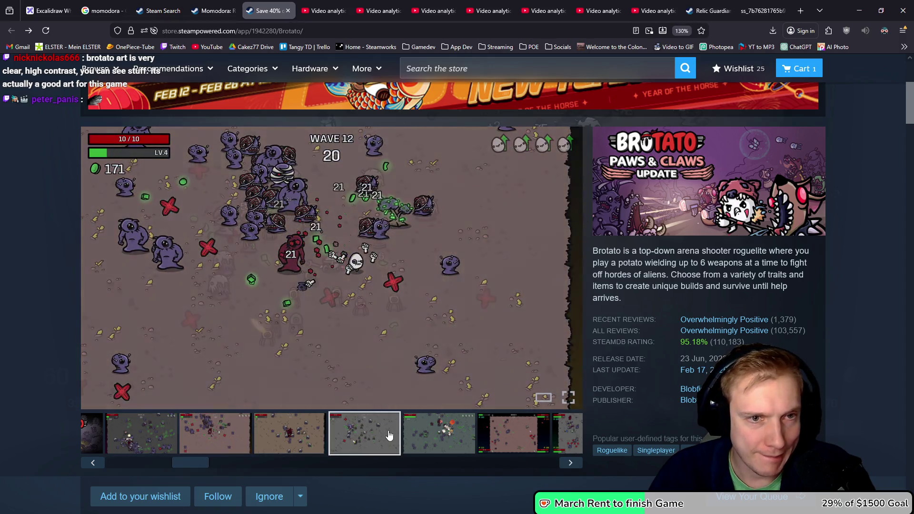
click(200, 443)
click(141, 443)
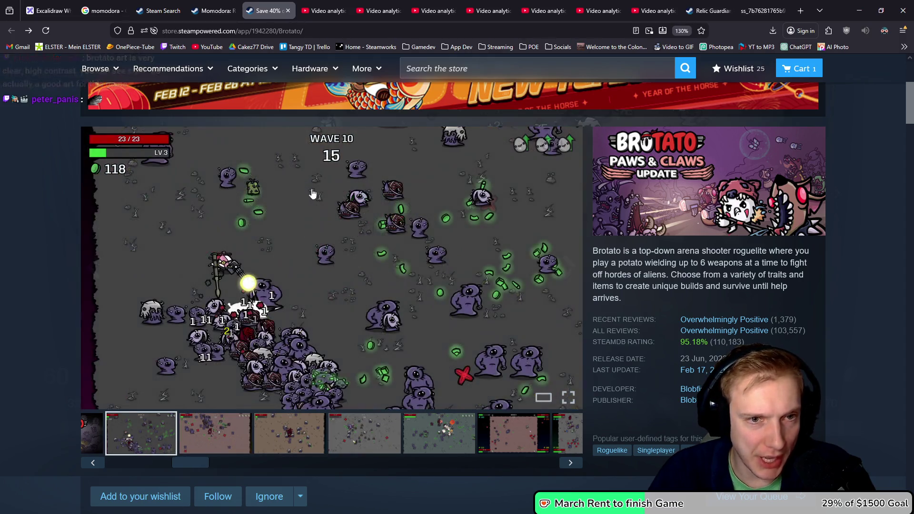
click(371, 448)
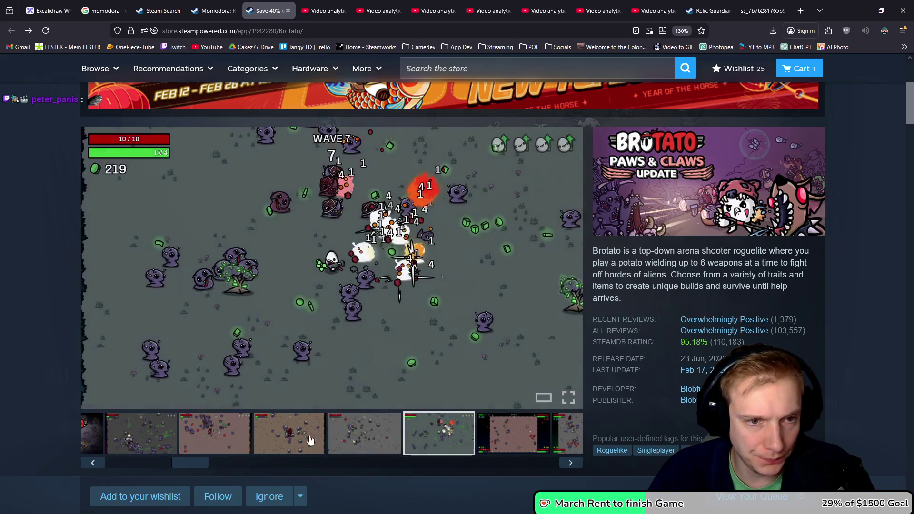
click(358, 437)
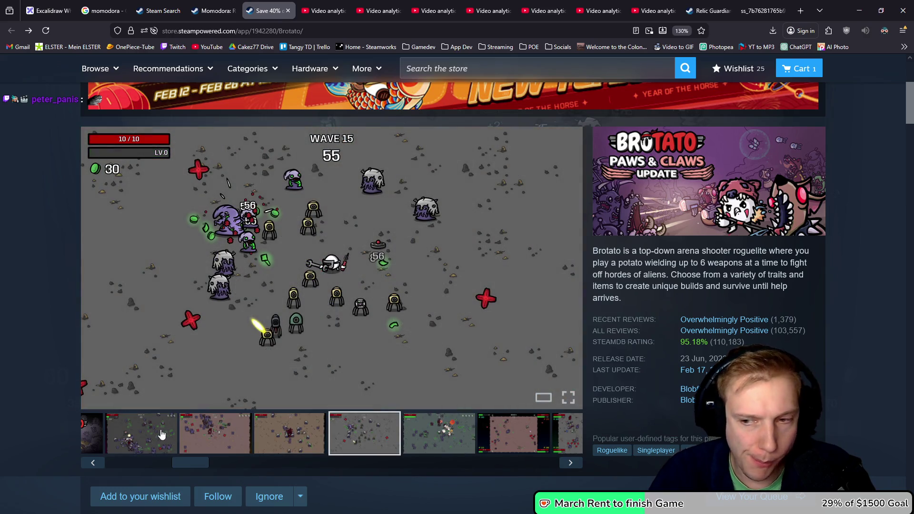
click(162, 436)
Step: Scroll down to Brotato's bundle prices and back, then minimize the browser to show Aseprite
scroll(385, 327, down, 5)
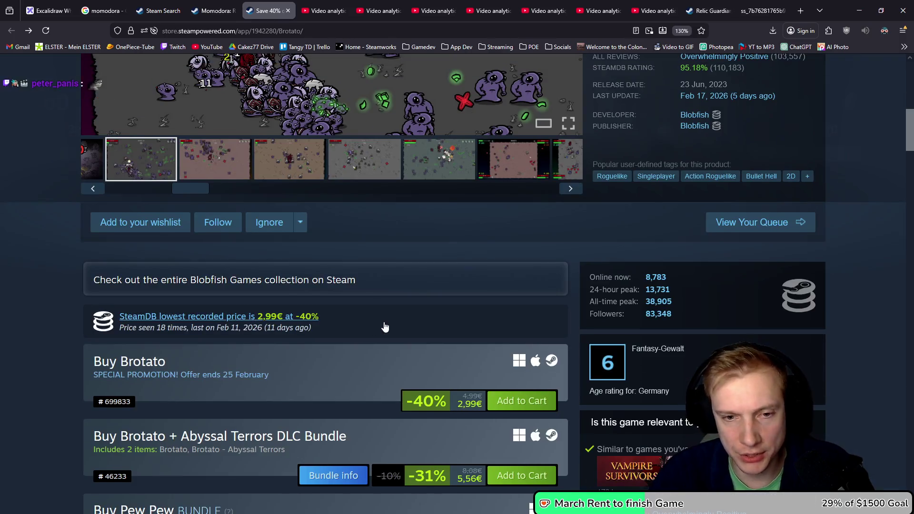
scroll(385, 327, down, 3)
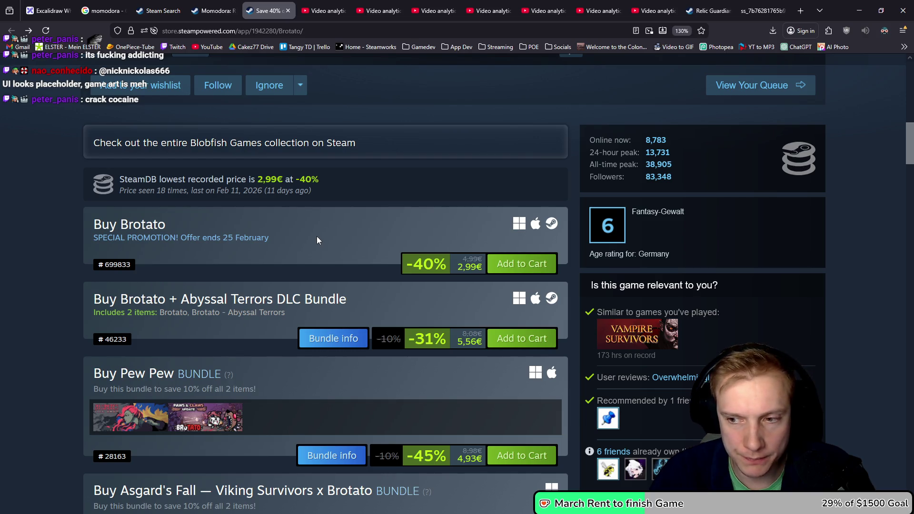
scroll(317, 239, up, 9)
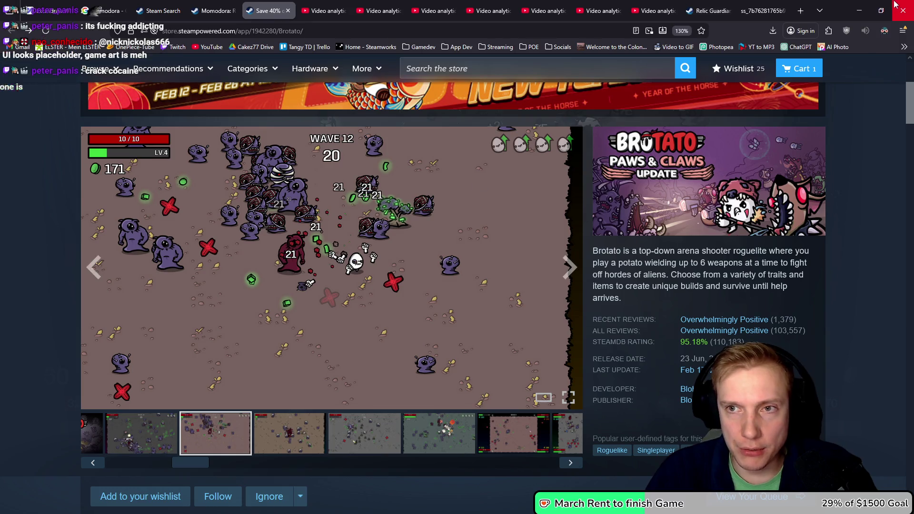
click(856, 4)
scroll(558, 219, down, 2)
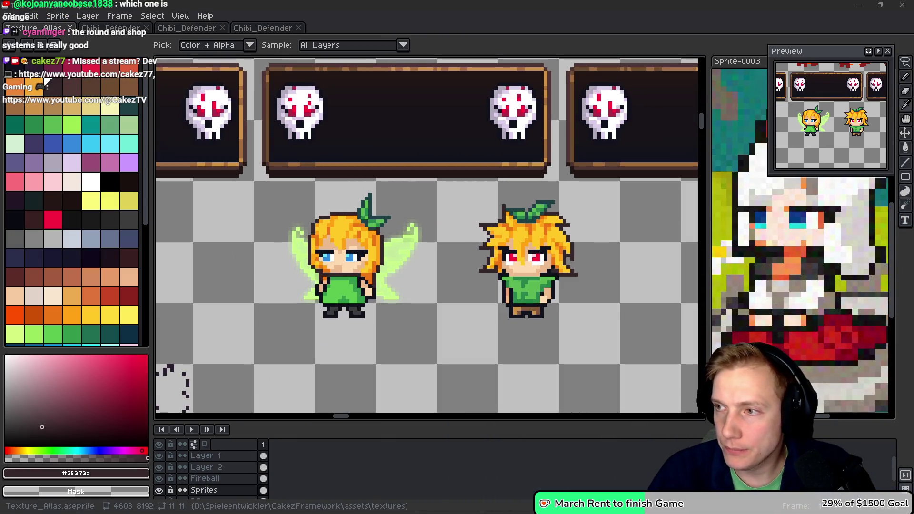
Step: Return to the browser and bring up the Excalidraw board with the Oranges and Chibis mockups
key(alt+Tab)
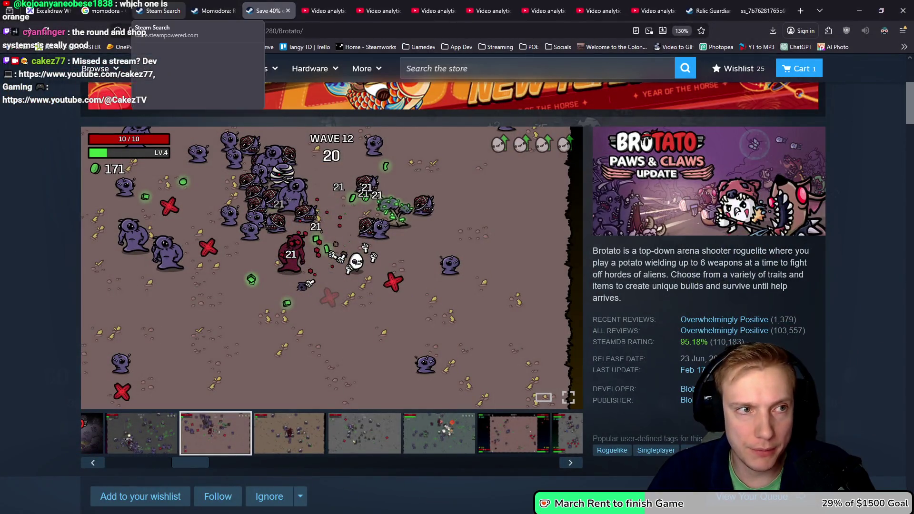
click(41, 8)
scroll(529, 335, down, 3)
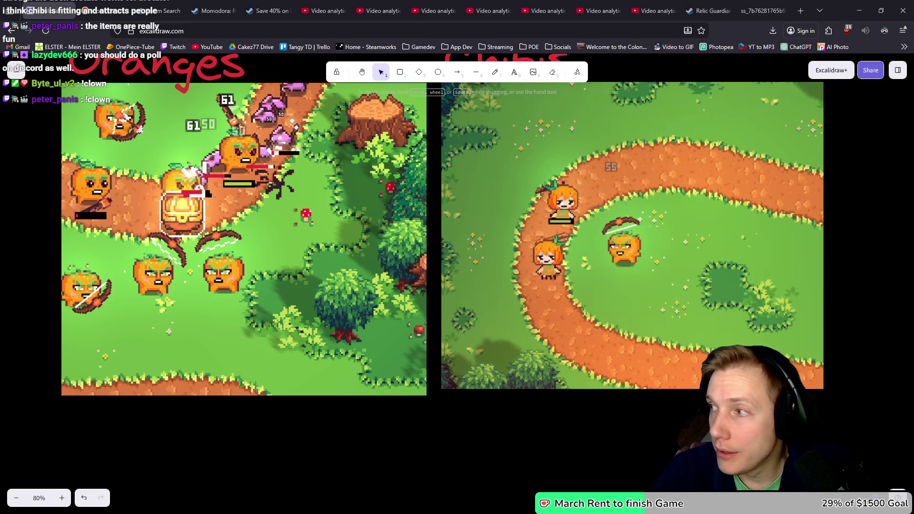
key(alt+Tab)
click(740, 189)
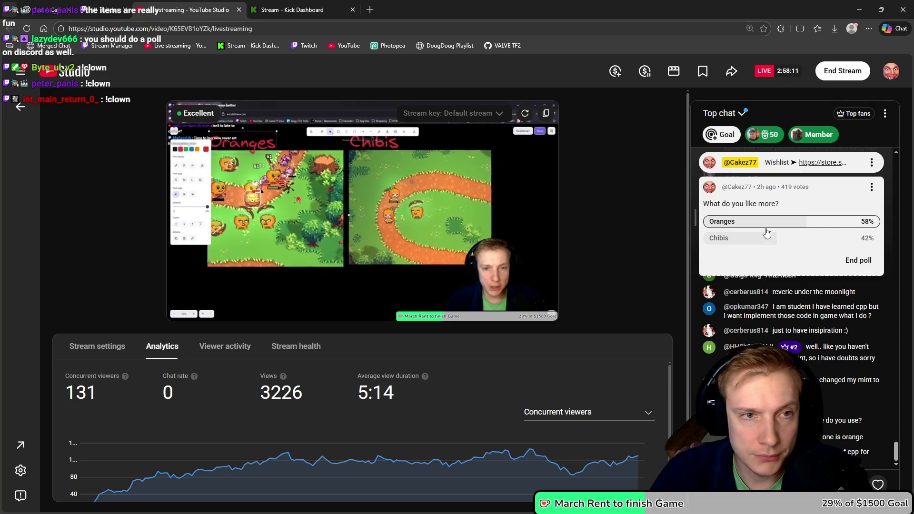
click(762, 190)
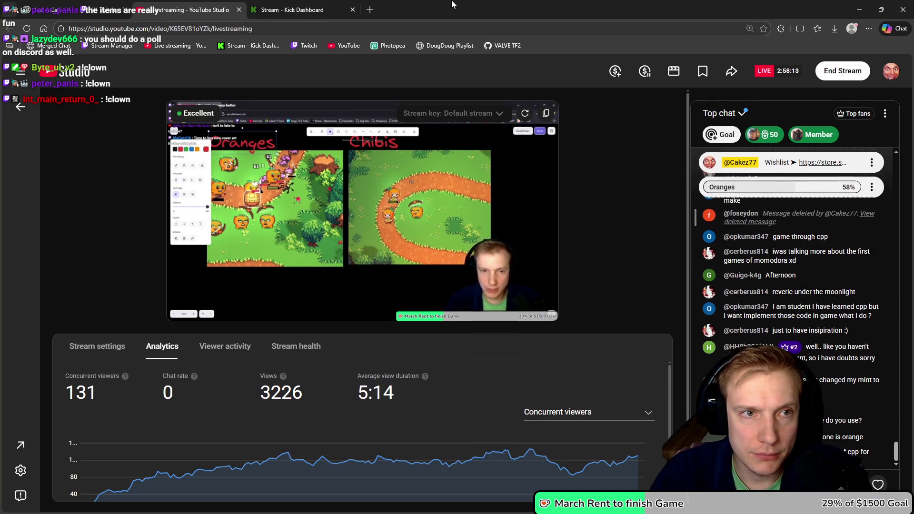
key(alt+Tab)
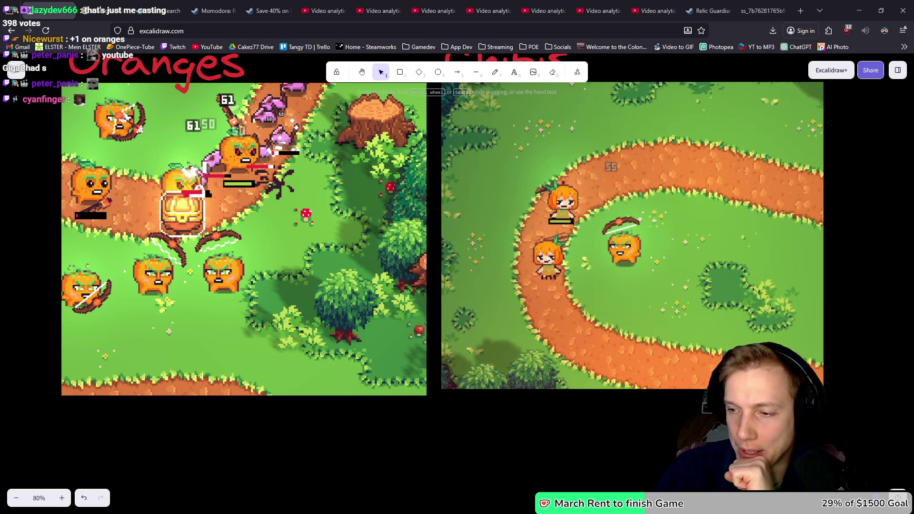
Step: Switch back to Aseprite and look through both Chibi_Defender sprite tabs
key(alt+Tab)
scroll(428, 273, down, 1)
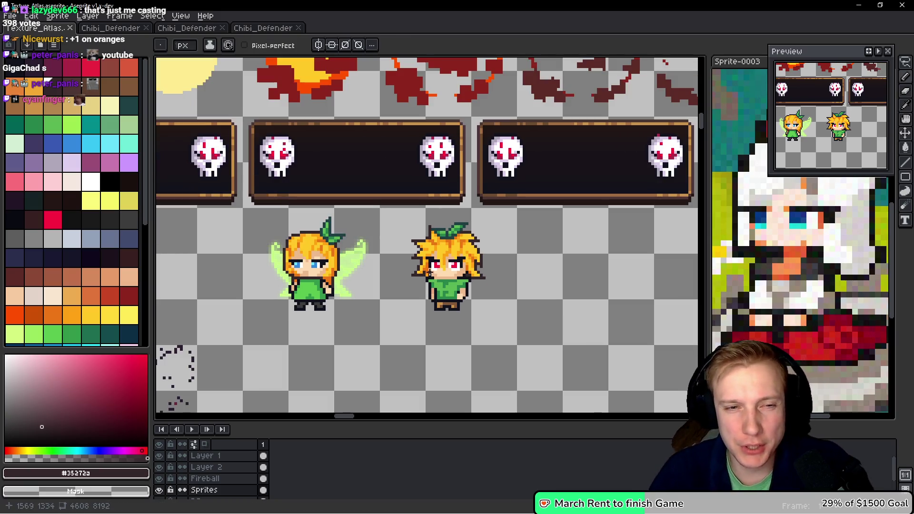
scroll(430, 273, left, 3)
scroll(469, 231, up, 3)
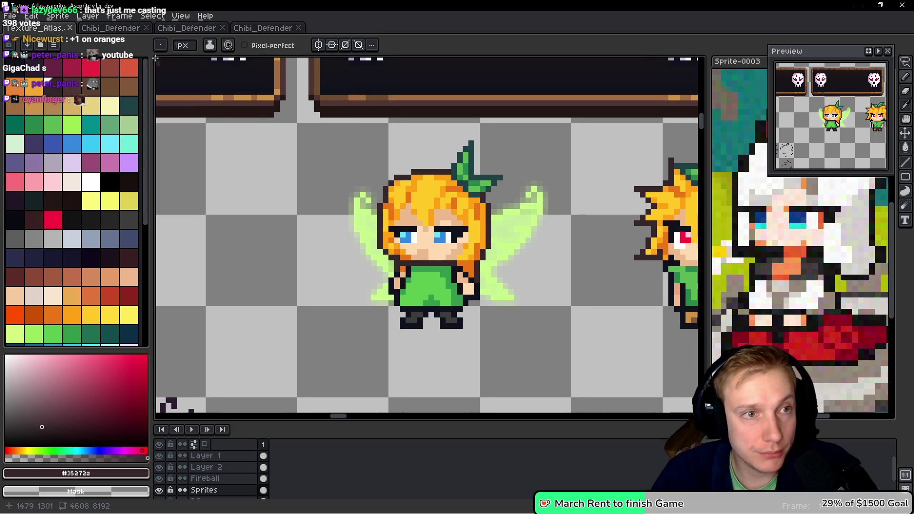
click(195, 29)
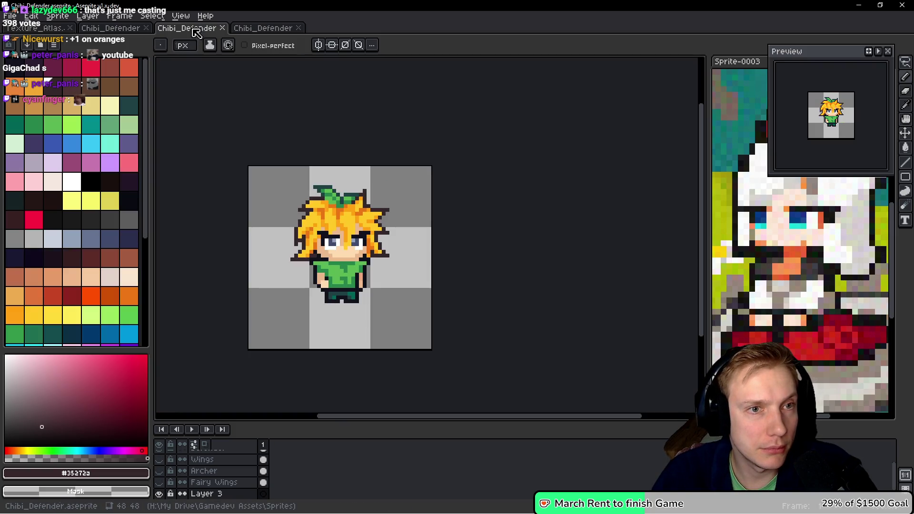
click(111, 28)
scroll(401, 164, down, 1)
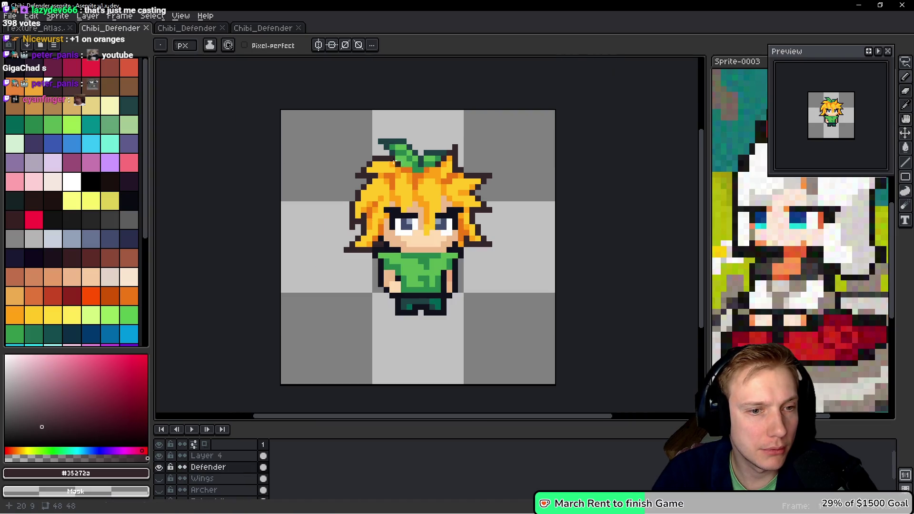
Step: Open the File > Open Recent list to reach Chibi_Archer.aseprite
click(9, 15)
mouse_move(35, 50)
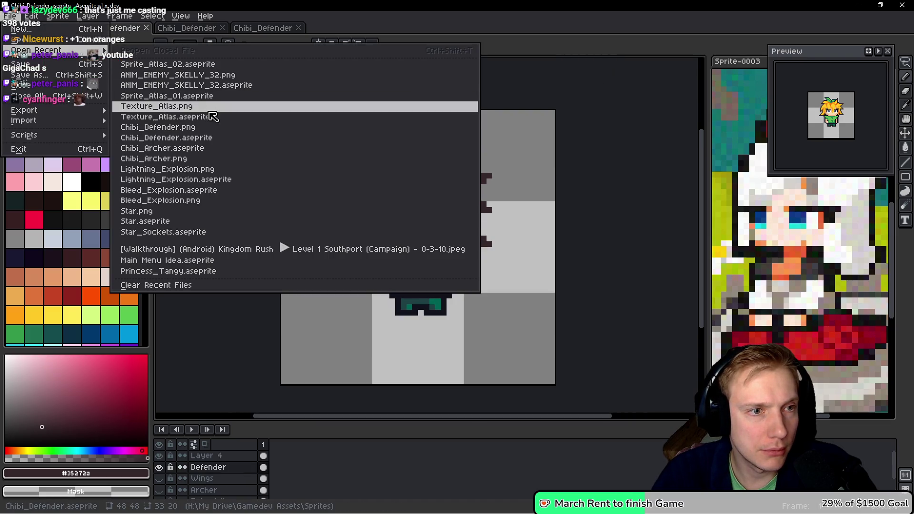
key(Escape)
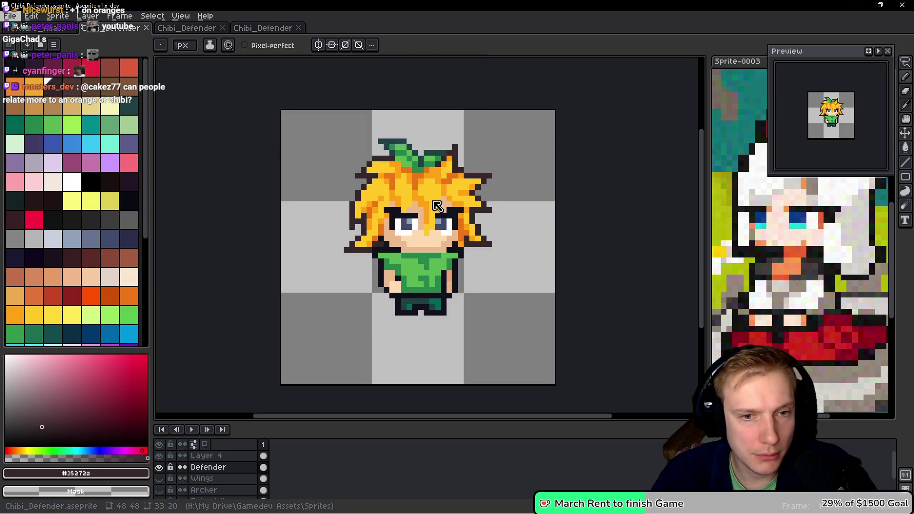
scroll(378, 257, up, 5)
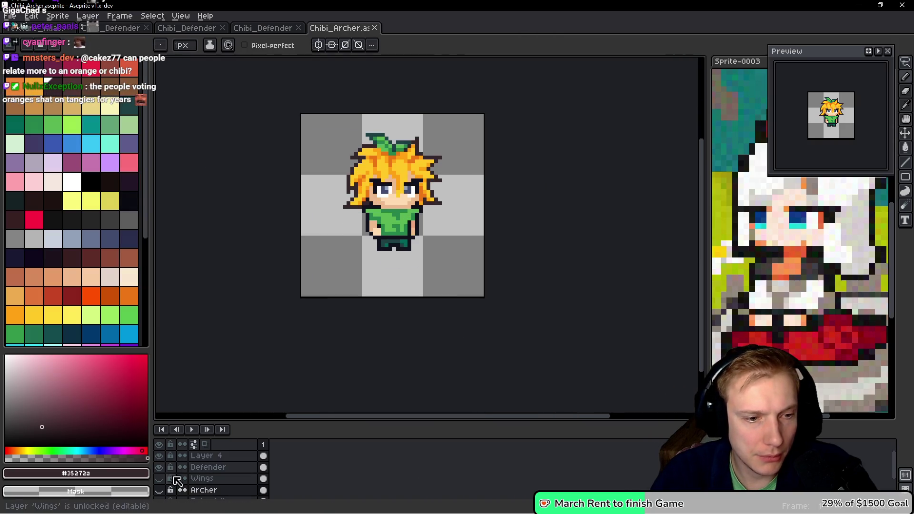
Step: Hide Defender and Layer 4, show Wings, drag it below Archer, and show Archer
click(160, 467)
click(159, 456)
click(225, 469)
scroll(225, 471, down, 2)
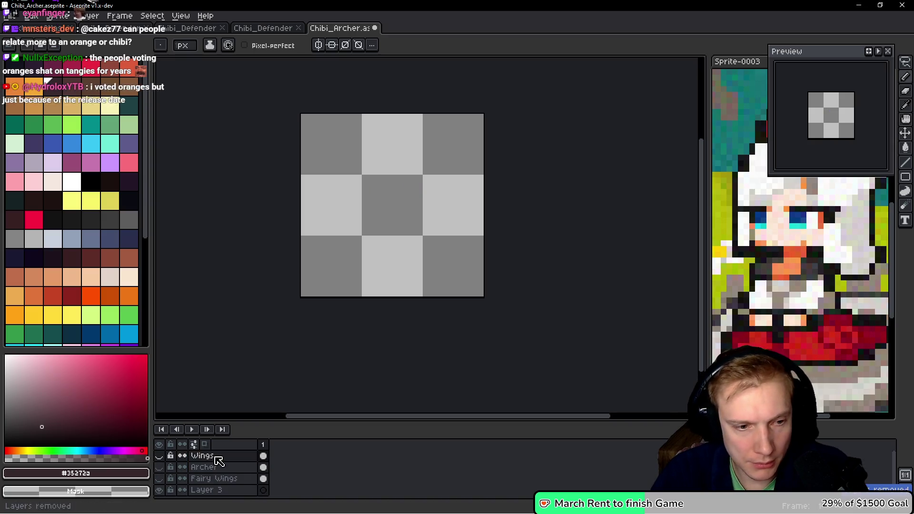
click(159, 456)
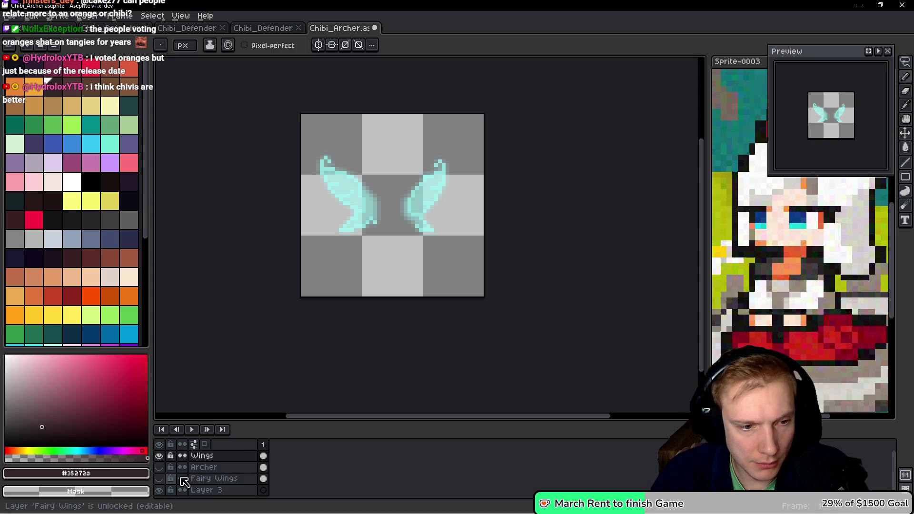
mouse_move(213, 459)
mouse_down()
mouse_move(222, 494)
mouse_move(215, 476)
mouse_up()
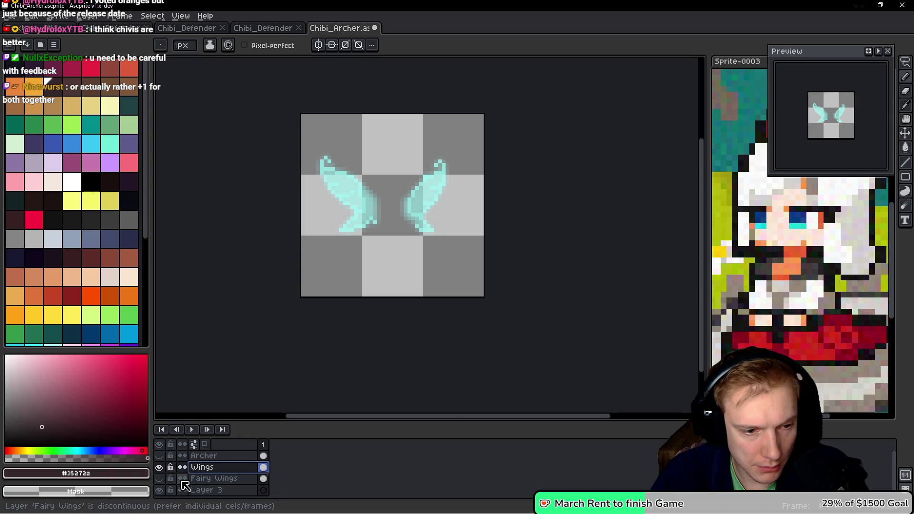
click(160, 457)
scroll(429, 233, down, 3)
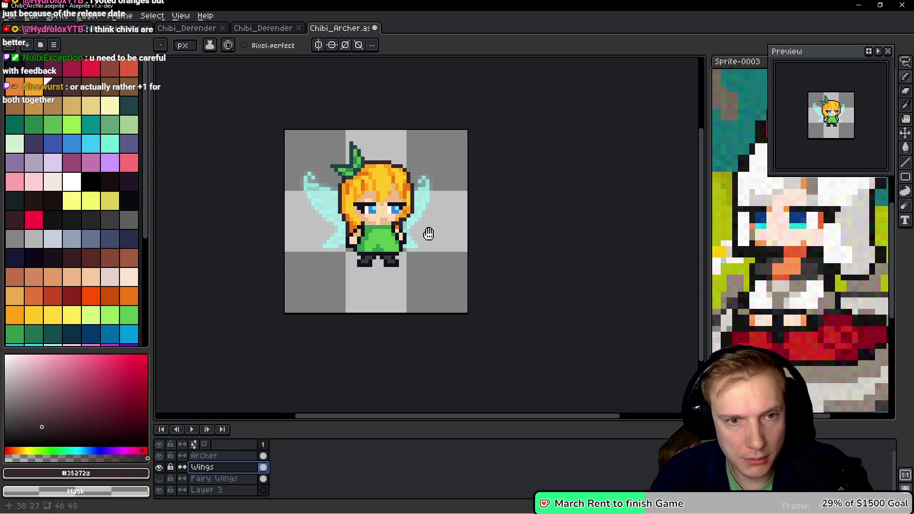
scroll(446, 229, up, 4)
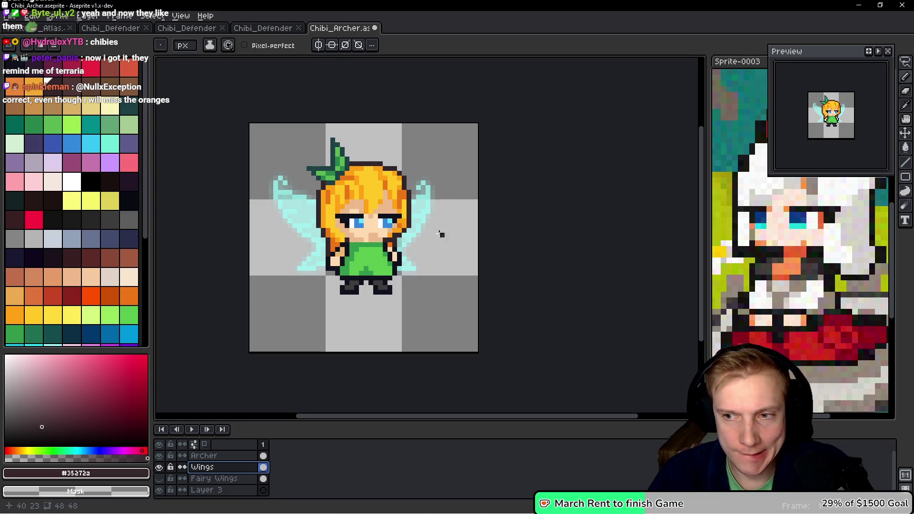
Step: Nudge the wings into place behind the archer and save Chibi_Archer.aseprite
drag(493, 255, 476, 271)
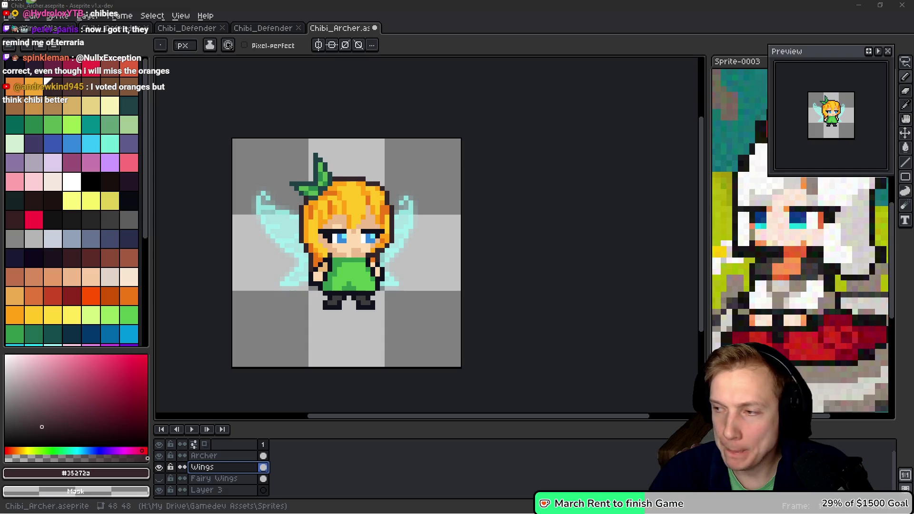
click(508, 175)
key(v)
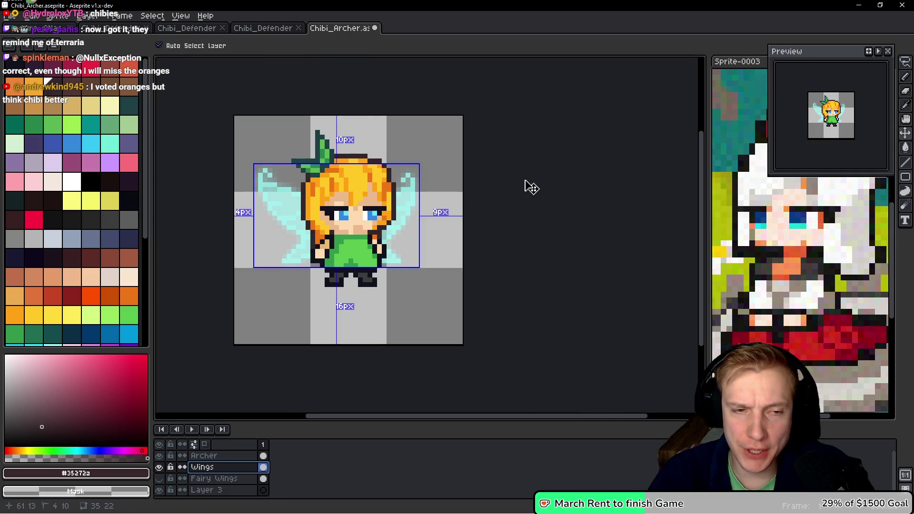
key(b)
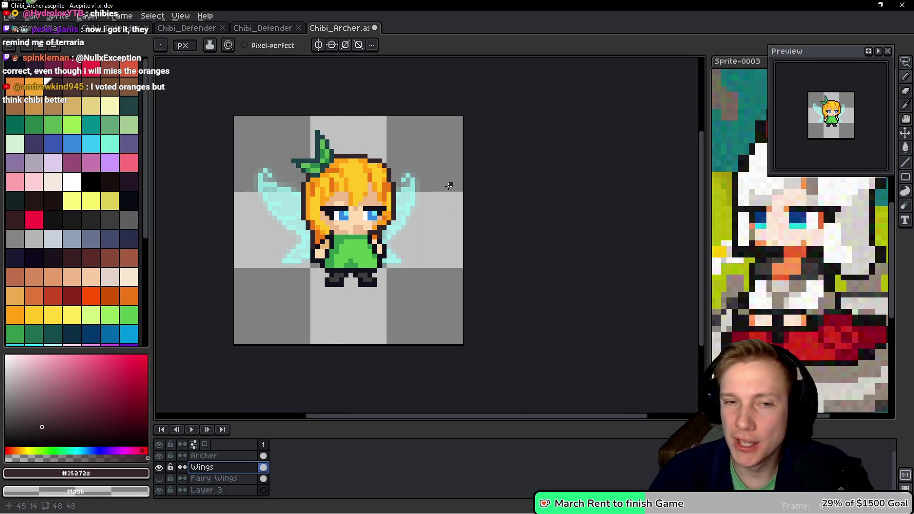
drag(488, 179, 477, 203)
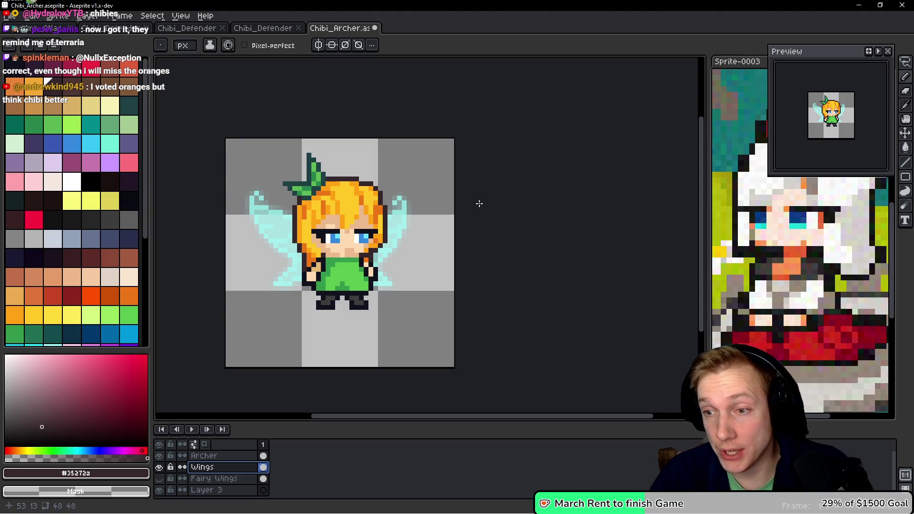
drag(510, 214, 505, 223)
key(v)
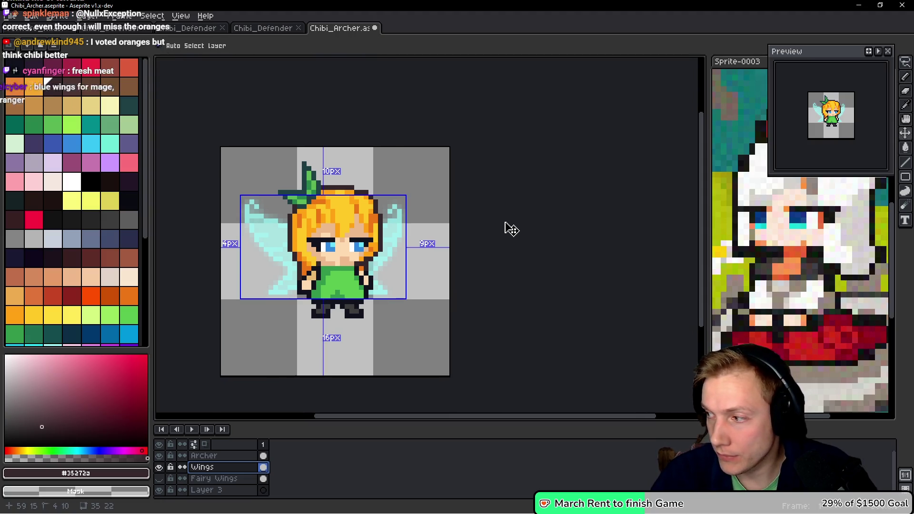
key(b)
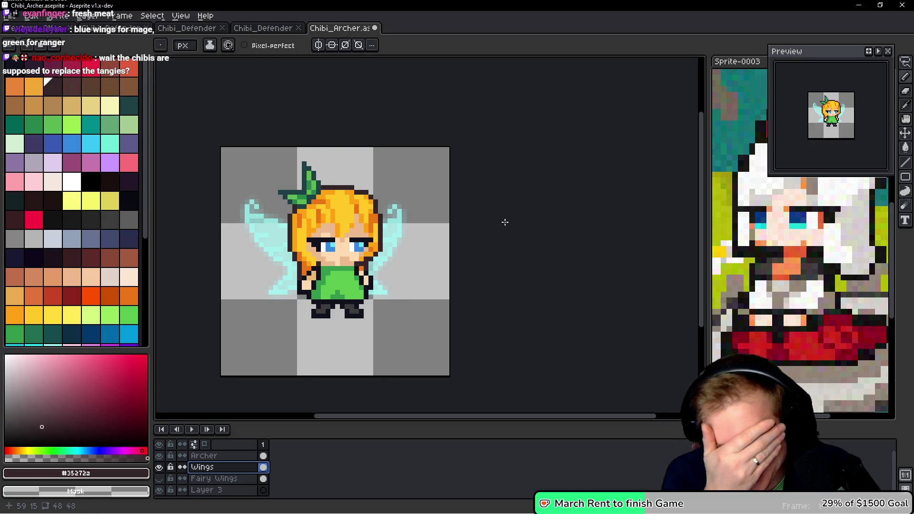
key(v)
key(ctrl+s)
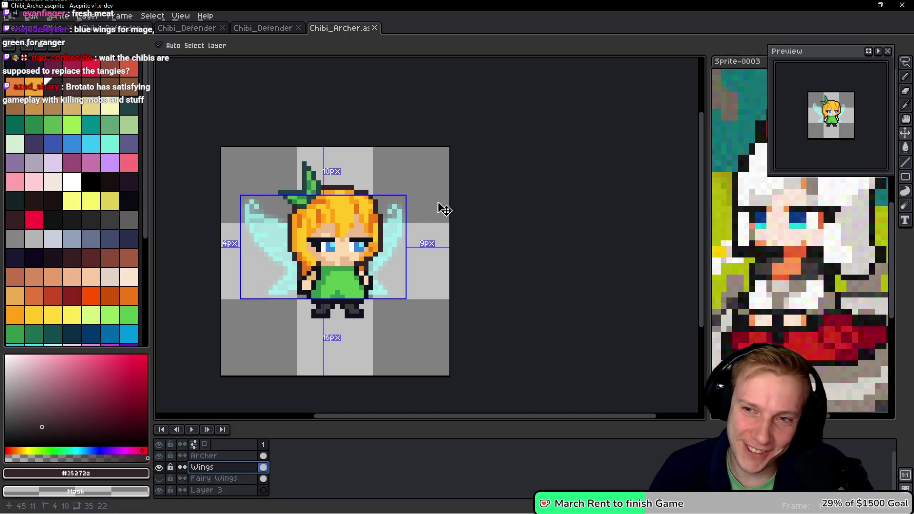
key(ctrl+e)
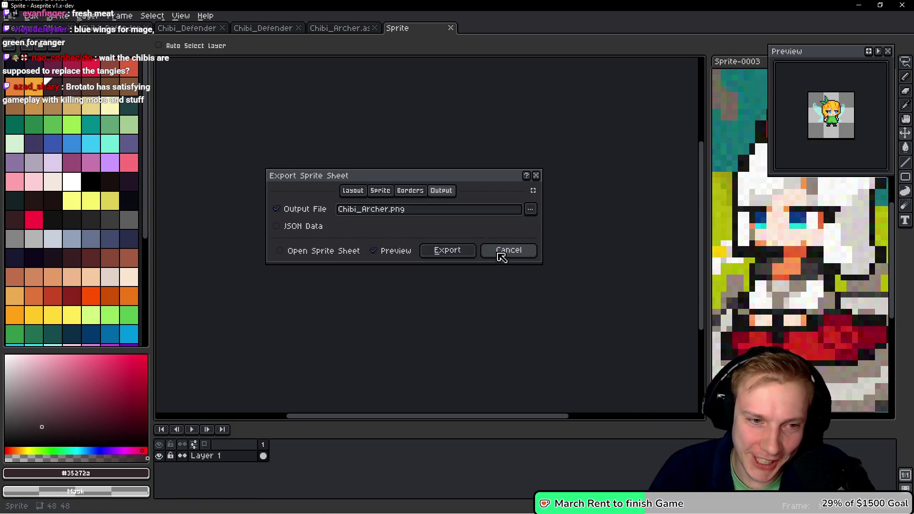
click(466, 255)
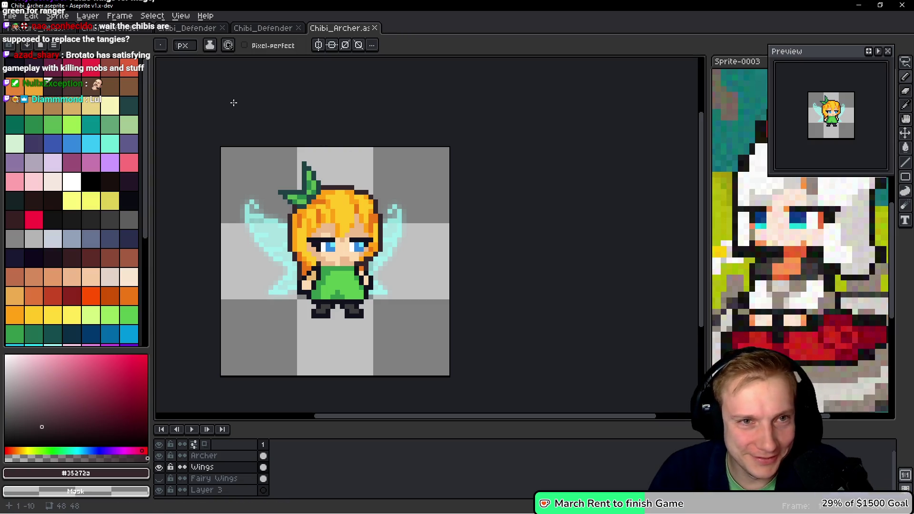
drag(398, 114, 388, 120)
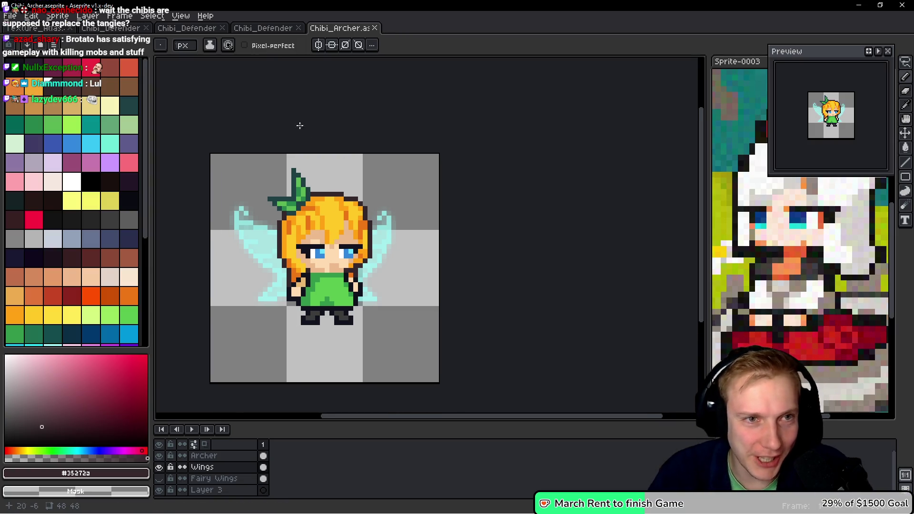
drag(351, 93, 386, 96)
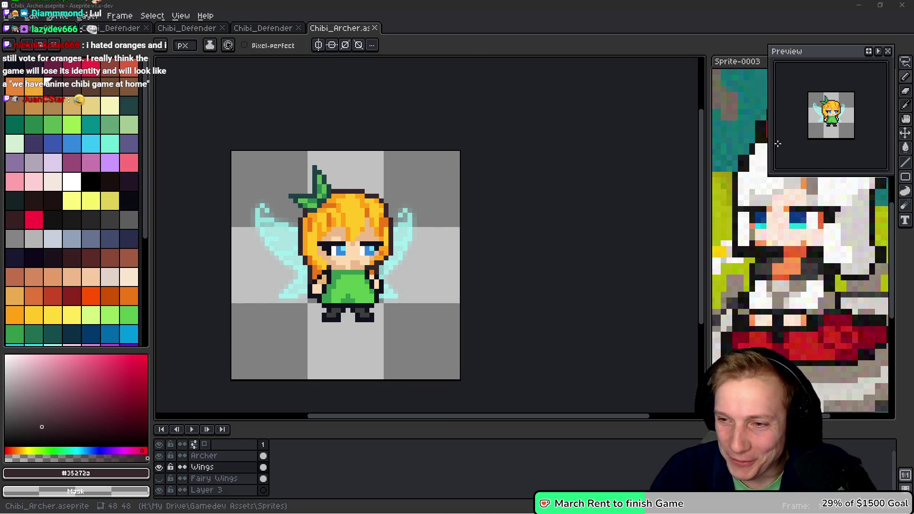
drag(509, 280, 517, 269)
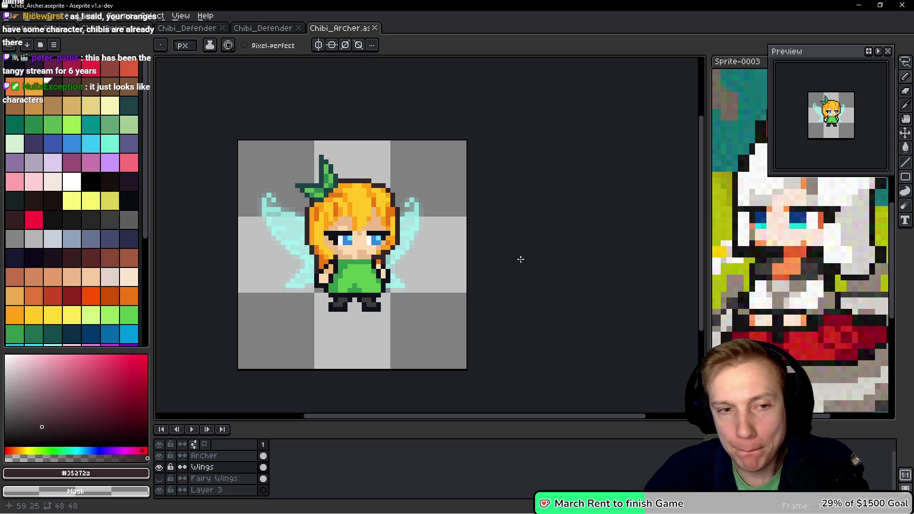
scroll(479, 198, down, 4)
Step: Add a new Layer 4 above Archer and clear any selection
scroll(479, 198, up, 3)
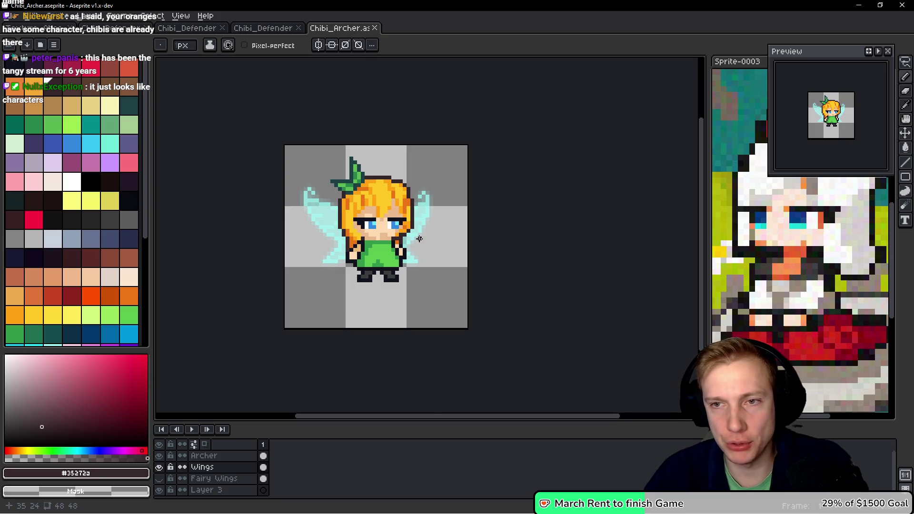
scroll(359, 231, up, 5)
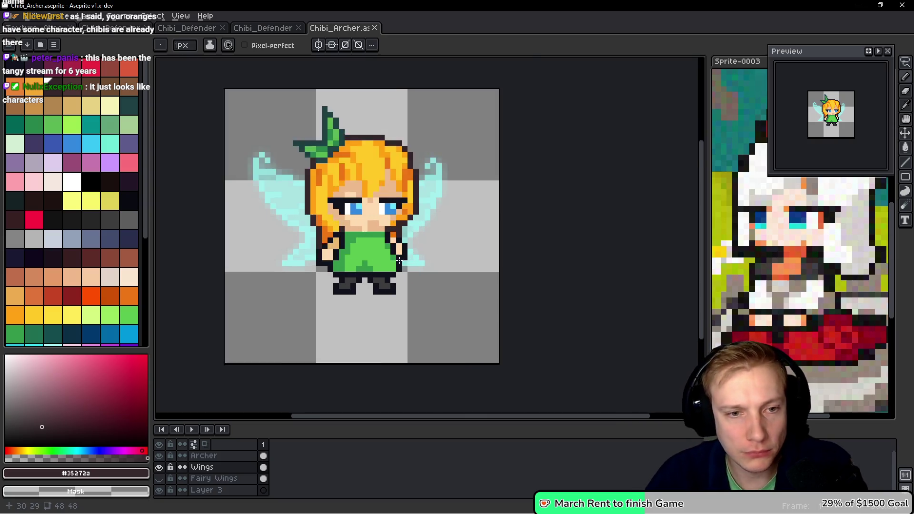
key(alt)
scroll(435, 182, down, 3)
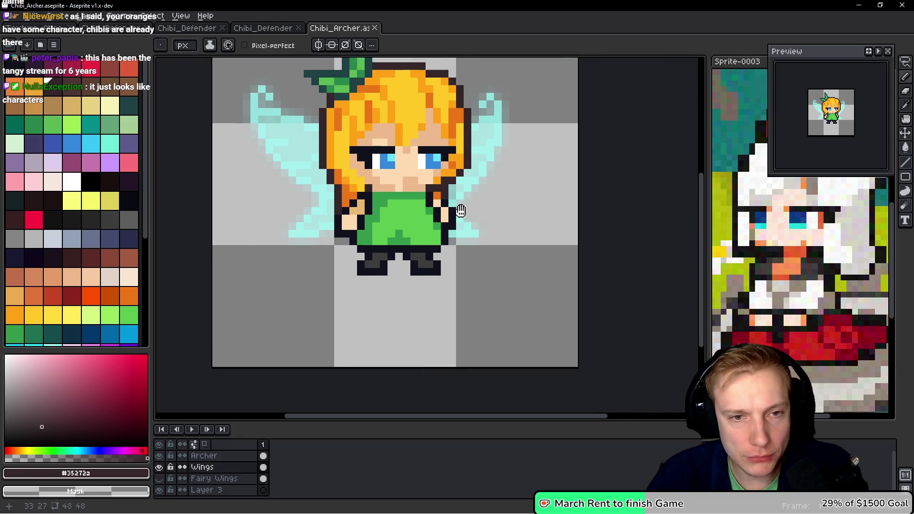
key(shift+n)
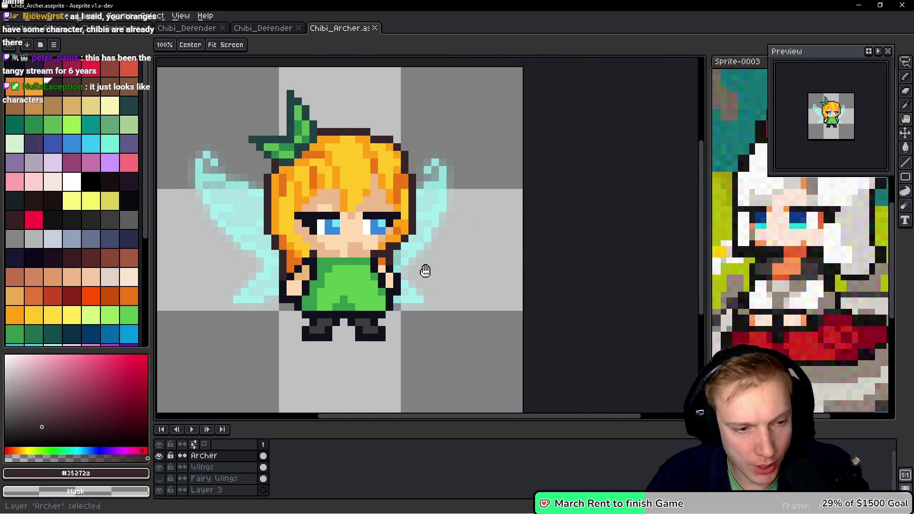
key(m)
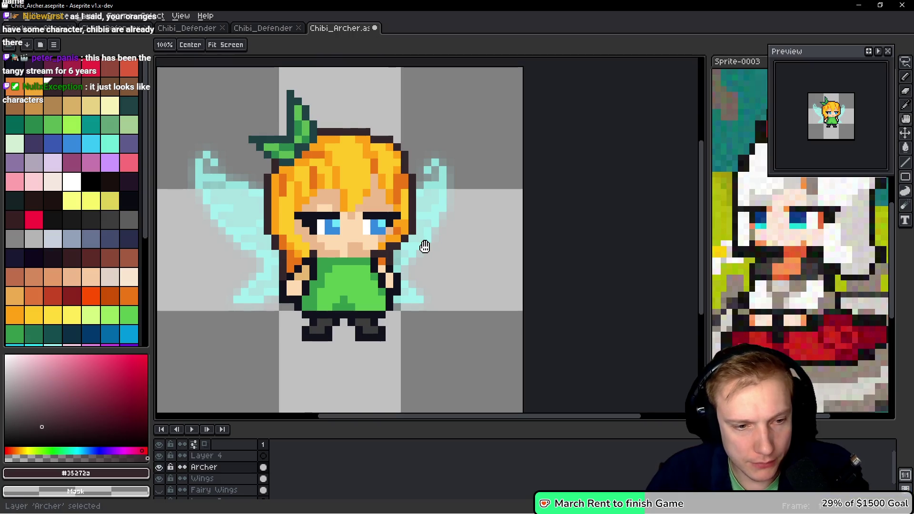
ctrl+click(426, 247)
key(ctrl+d)
key(alt+Up)
key(ctrl+shift+d)
key(ctrl+d)
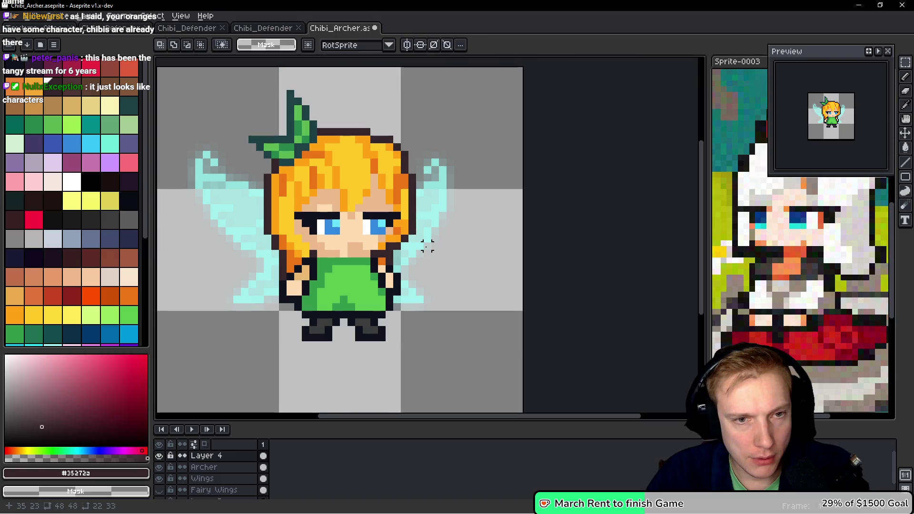
scroll(352, 162, up, 3)
Step: Paint over the blue eyes with sampled skin tones and draw a dark closed-eye line across the left eye
key(b)
alt+click(399, 235)
mouse_move(383, 270)
mouse_down()
mouse_move(433, 271)
mouse_move(395, 286)
mouse_move(414, 300)
mouse_up()
alt+click(366, 299)
mouse_move(322, 270)
mouse_down()
mouse_move(310, 300)
mouse_move(292, 271)
mouse_up()
alt+click(272, 266)
click(230, 254)
mouse_move(234, 254)
mouse_down()
mouse_move(289, 255)
mouse_move(339, 270)
mouse_up()
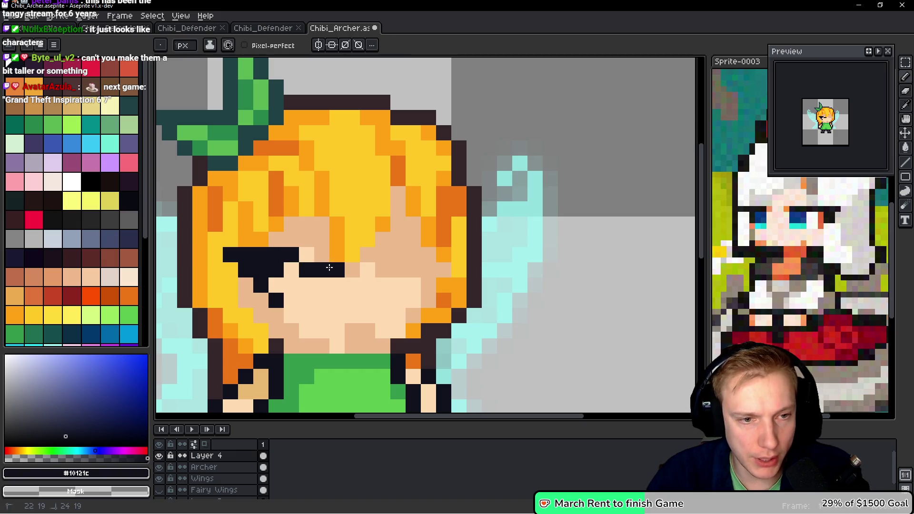
alt+click(307, 255)
click(272, 266)
Step: Touch up the left lash with dark and skin pixels and add a dark lash on the right eye
alt+click(261, 270)
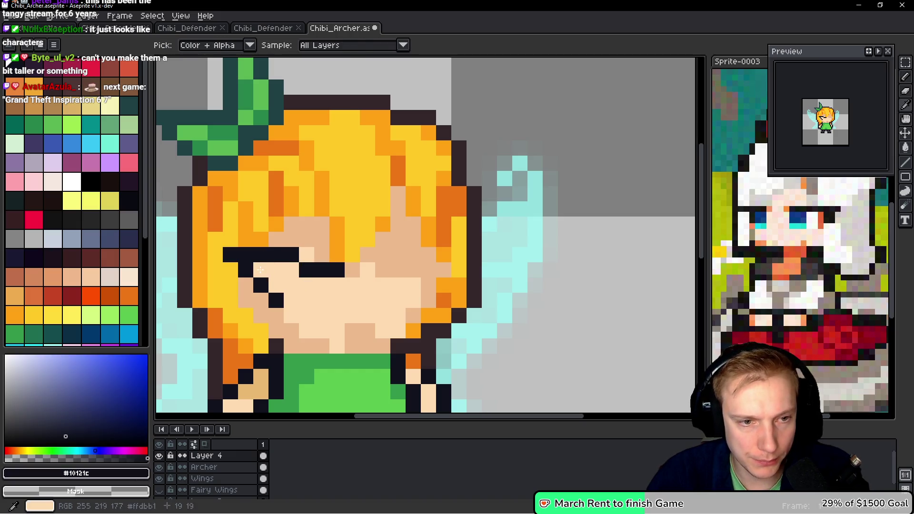
click(307, 254)
alt+click(320, 301)
drag(341, 270, 309, 271)
alt+click(312, 258)
click(322, 269)
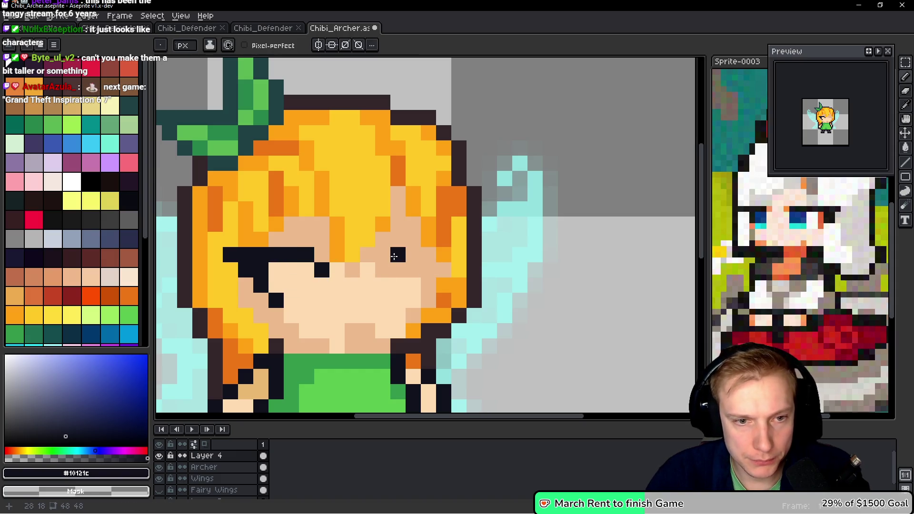
mouse_move(386, 256)
mouse_down()
mouse_move(459, 256)
mouse_move(395, 256)
mouse_up()
key(ctrl+z)
click(429, 270)
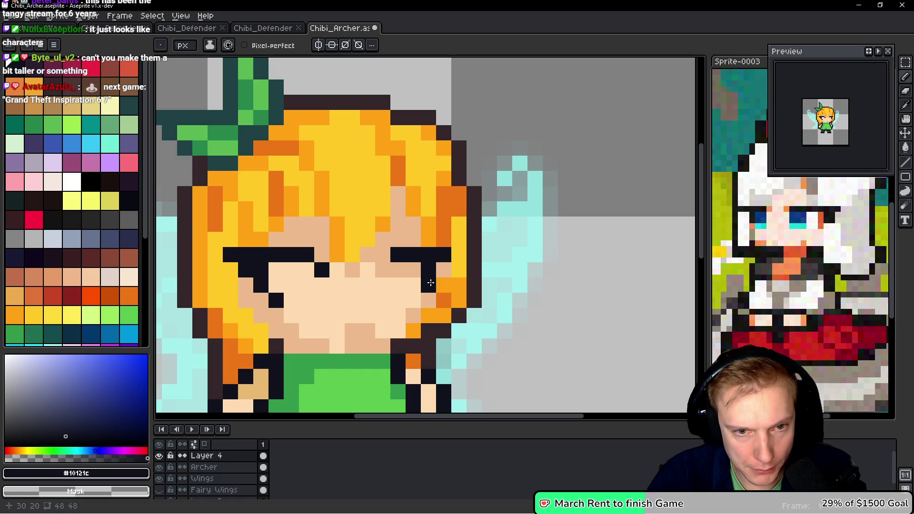
Step: Try a dark pupil pixel under the right brow, undo it, and select the right eye area
alt+click(414, 282)
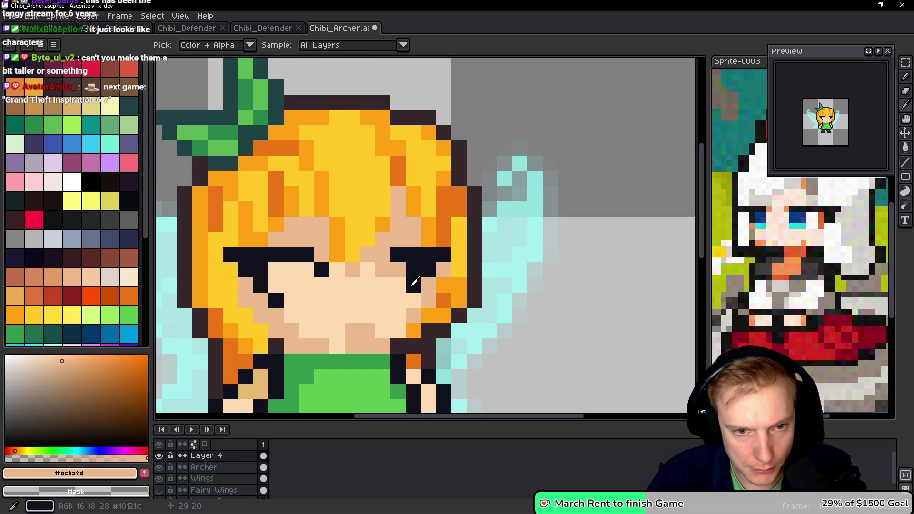
alt+click(414, 282)
click(402, 302)
key(ctrl+z)
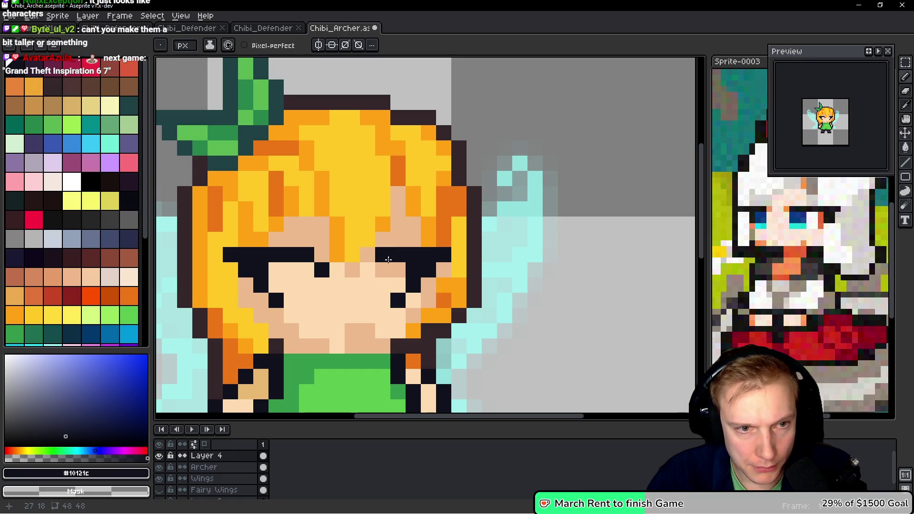
drag(369, 282, 369, 294)
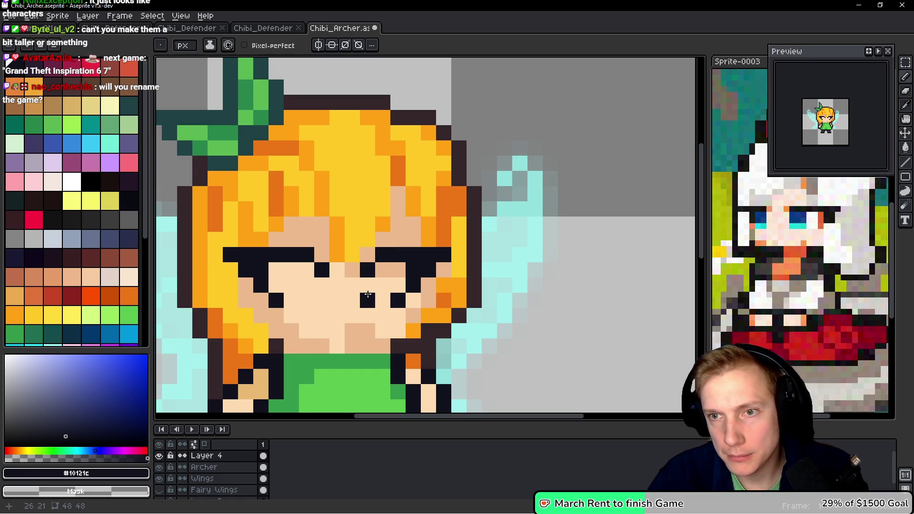
key(ctrl+z)
key(m)
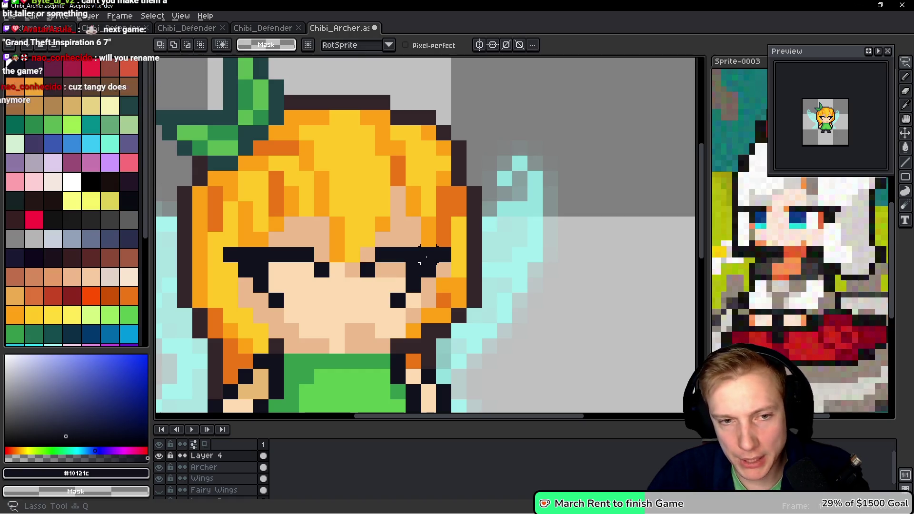
mouse_move(445, 255)
mouse_down()
mouse_move(377, 255)
mouse_move(374, 276)
mouse_move(450, 295)
mouse_up()
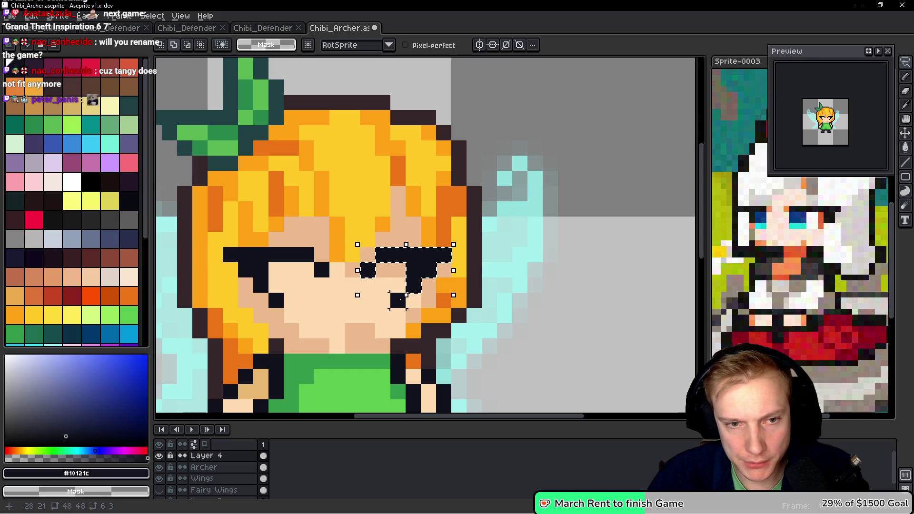
Step: Drop the moved eye area and cover leftover blue eye pixels with light and tan skin
scroll(431, 266, down, 1)
key(ctrl+z)
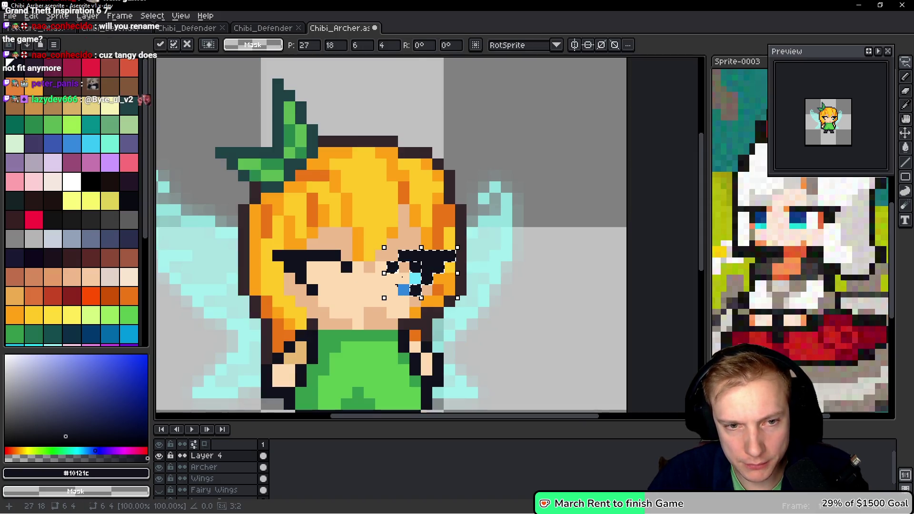
scroll(436, 264, up, 3)
scroll(381, 276, down, 1)
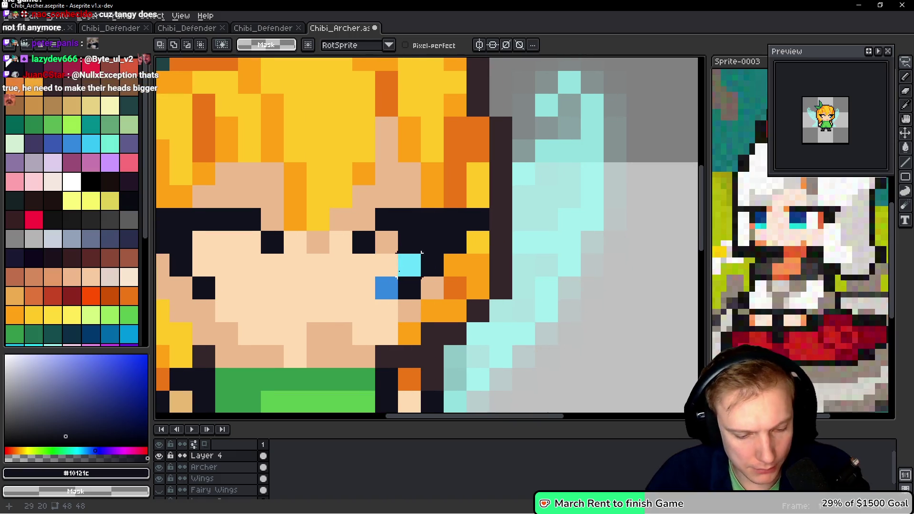
key(b)
alt+click(400, 265)
click(382, 280)
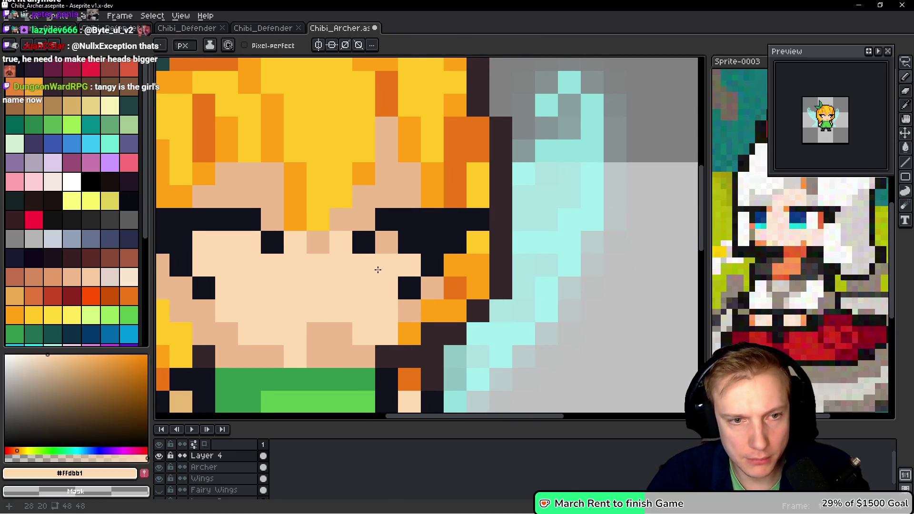
alt+click(347, 214)
click(364, 242)
scroll(432, 273, down, 4)
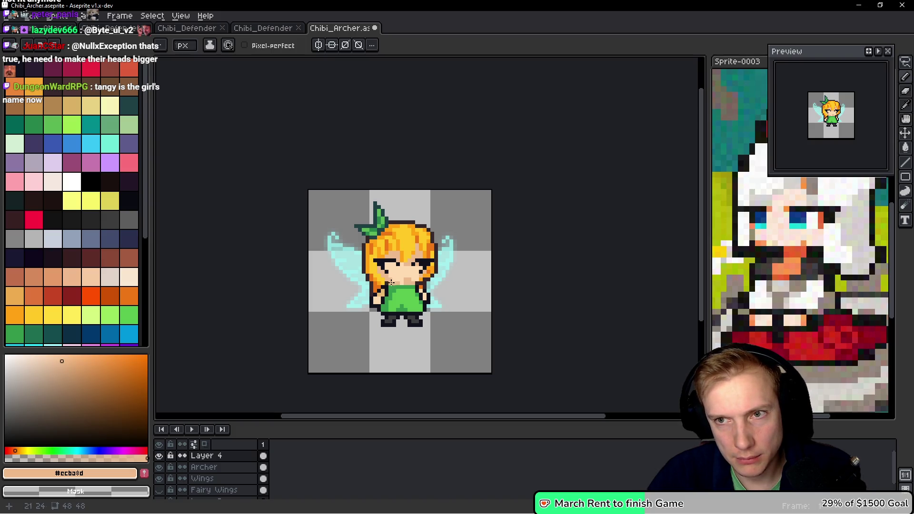
Step: Toggle Layer 4 visibility repeatedly to compare the redrawn eyes with the original blue ones
click(160, 456)
click(159, 457)
double_click(160, 456)
click(160, 456)
click(160, 456)
click(159, 456)
click(159, 456)
scroll(434, 230, up, 4)
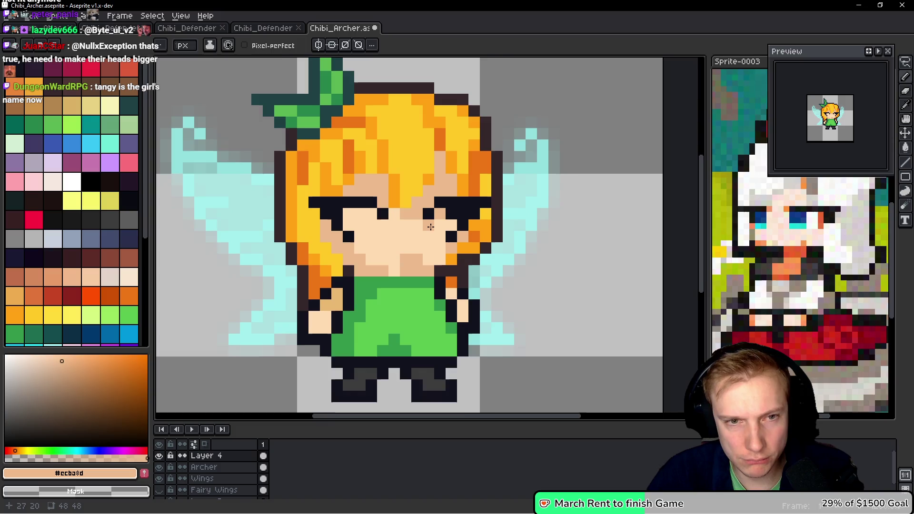
Step: Paint white eye areas beneath the lash lines in both the left and right eyes
alt+click(433, 224)
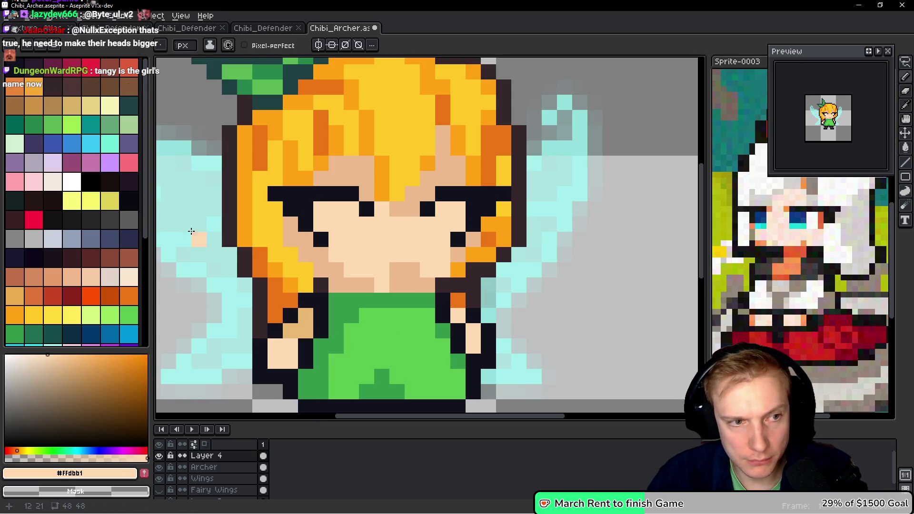
click(71, 181)
click(341, 210)
drag(342, 211, 348, 220)
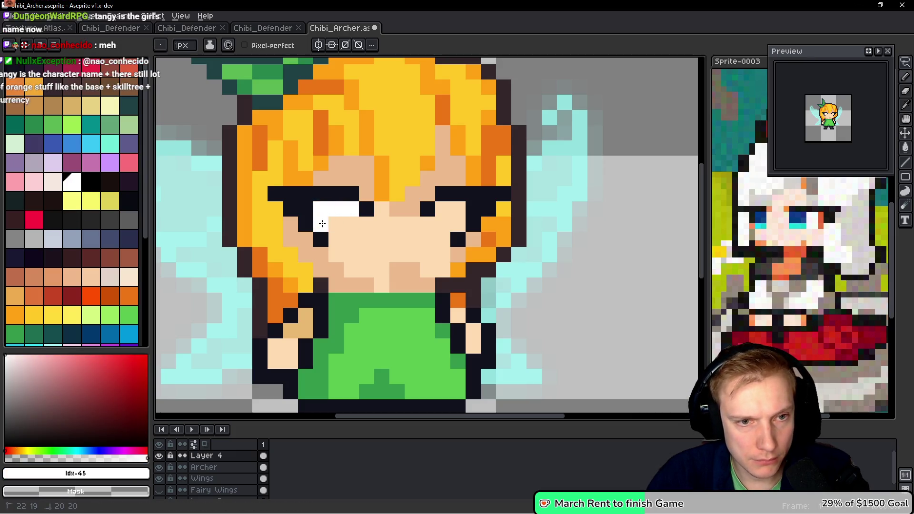
drag(454, 216, 442, 224)
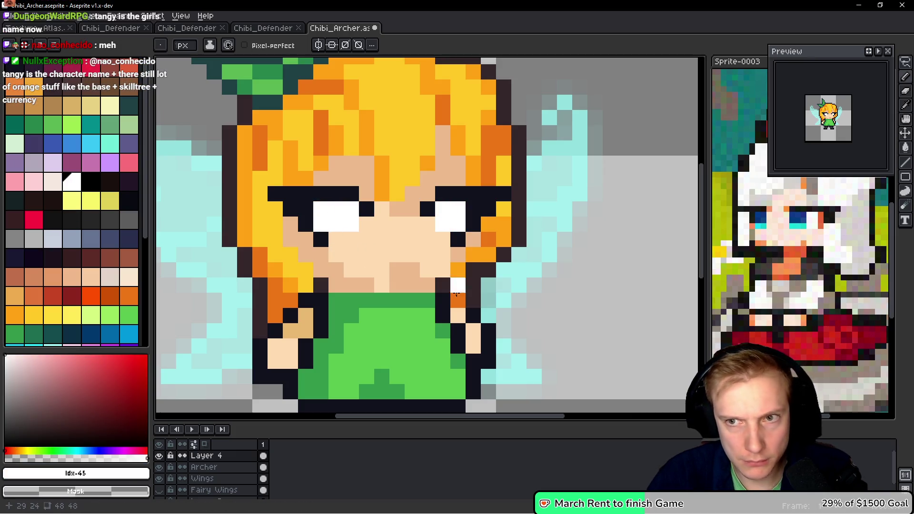